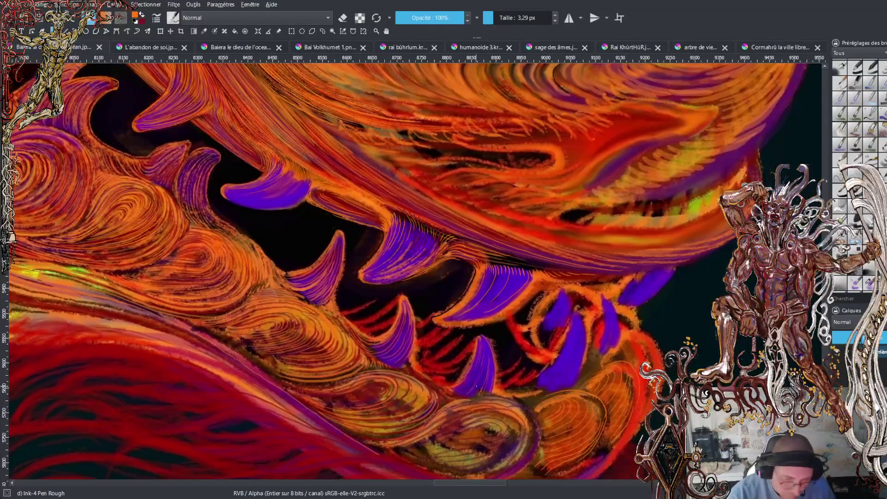
Enlarge the brush slightly, switch to dark red, and ink thin lines along the purple fang edges.
key("bracketright")
key("bracketright")
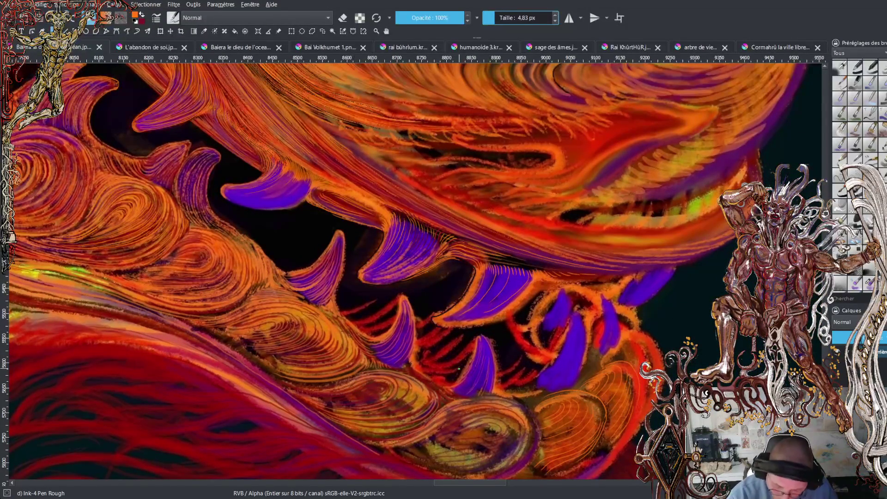
key("x")
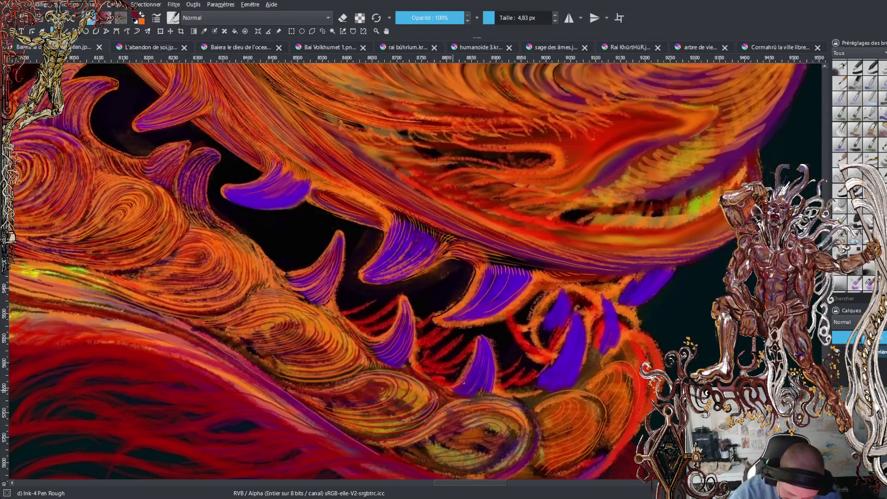
left_click_drag(478, 353, 478, 341)
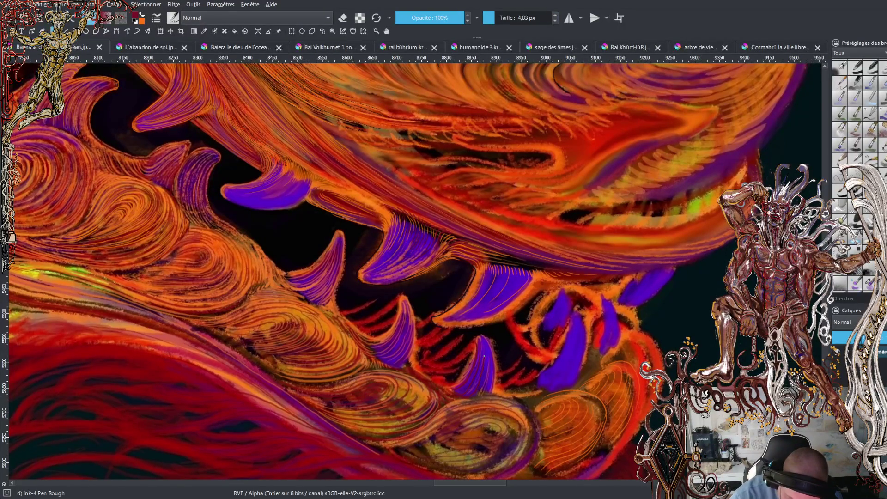
left_click_drag(493, 392, 492, 378)
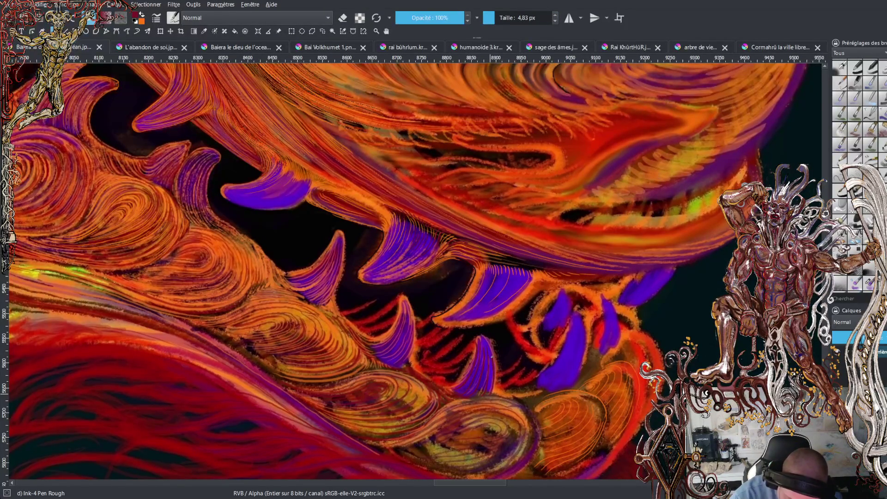
left_click_drag(491, 345, 495, 389)
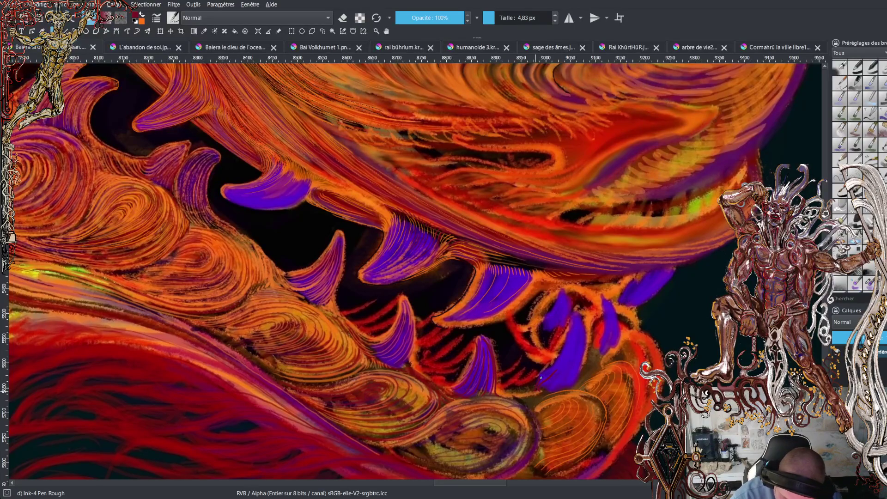
mouse_move(570, 315)
left_mouse_down()
mouse_move(585, 363)
mouse_move(602, 327)
mouse_move(619, 324)
mouse_move(621, 347)
mouse_move(627, 330)
left_mouse_up()
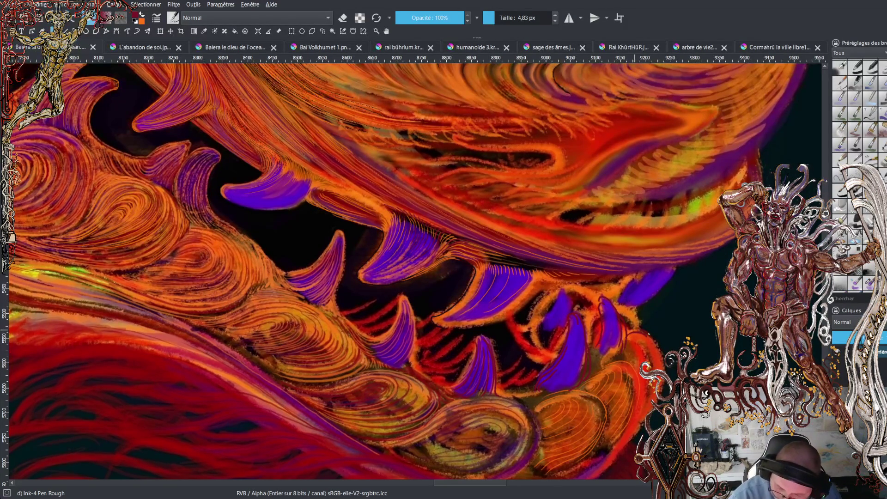
left_click_drag(633, 320, 640, 307)
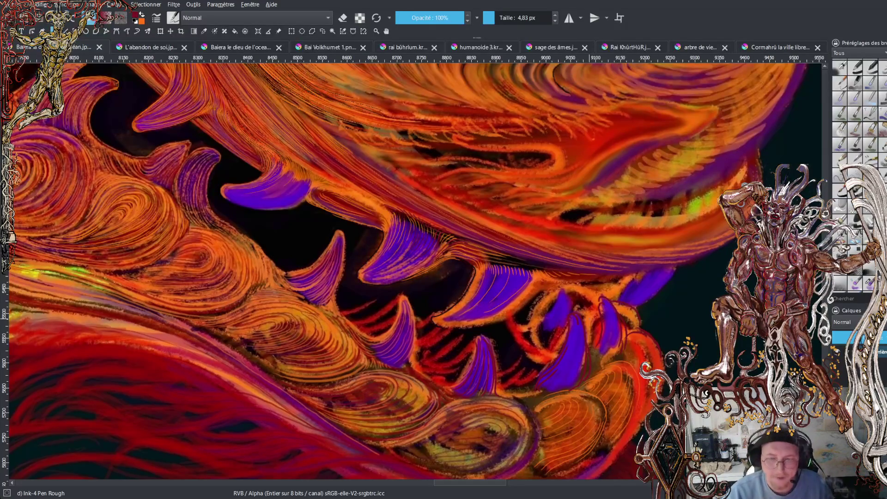
Zoom out to see the entire fiery dragon.
scroll(411, 272, "up", 2)
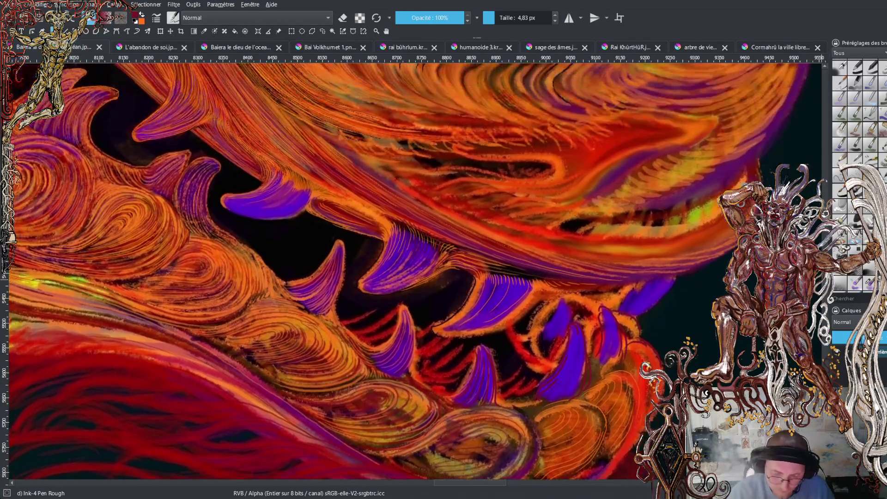
scroll(411, 273, "up", 4)
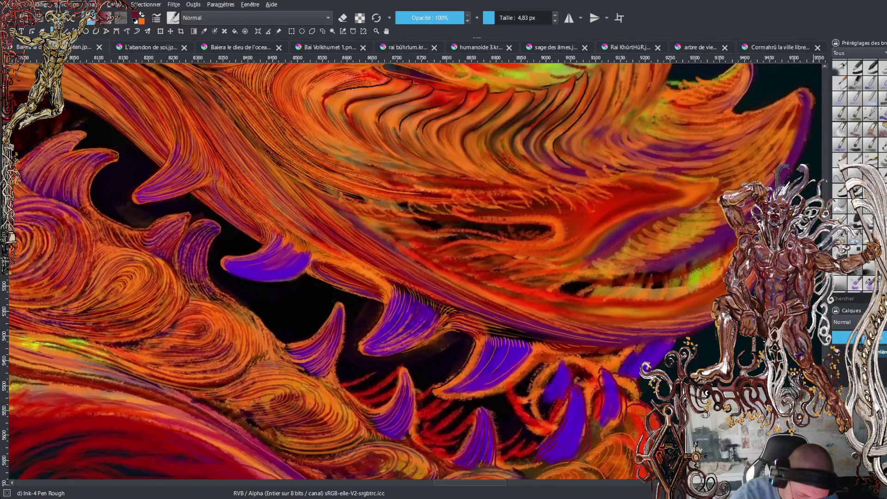
key("minus")
key("minus")
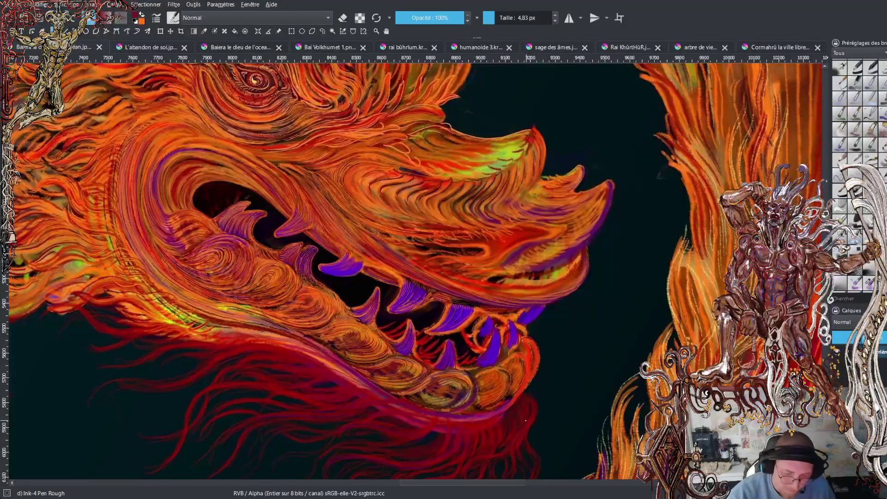
scroll(416, 271, "up", 2)
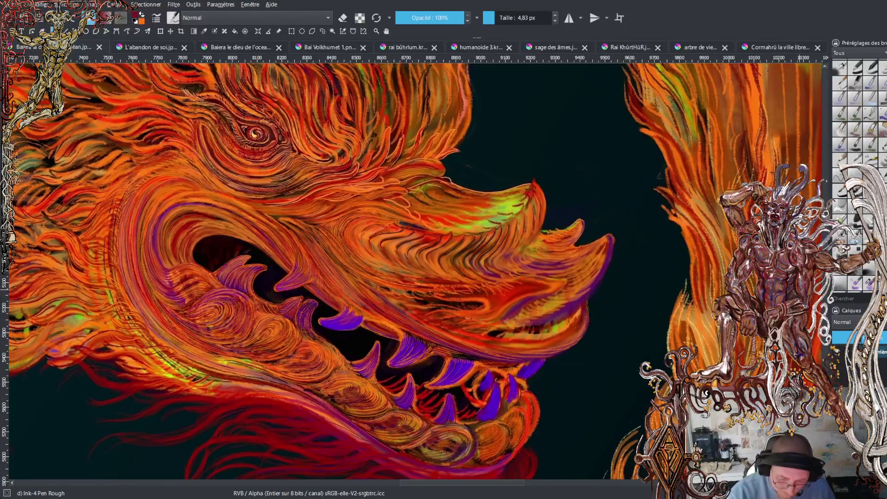
left_click_drag(512, 481, 476, 481)
key("minus")
key("minus")
key("minus")
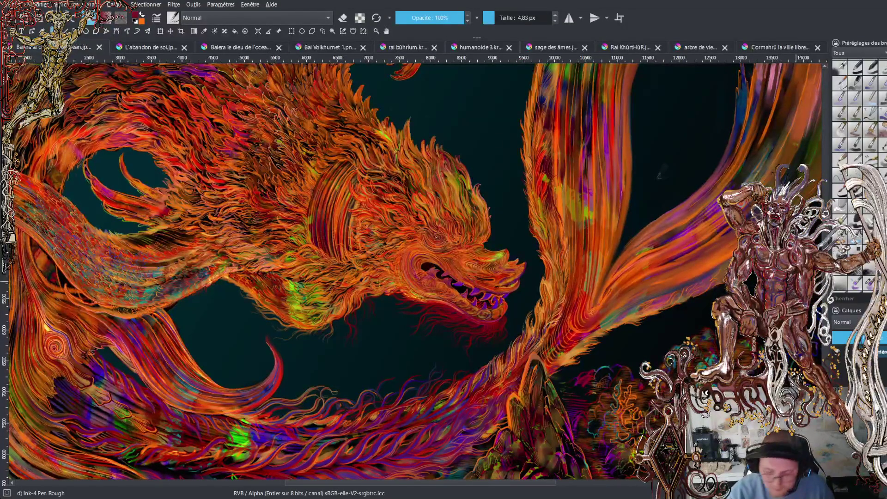
Zoom back in close on the dragon's open mouth.
key("plus")
key("plus")
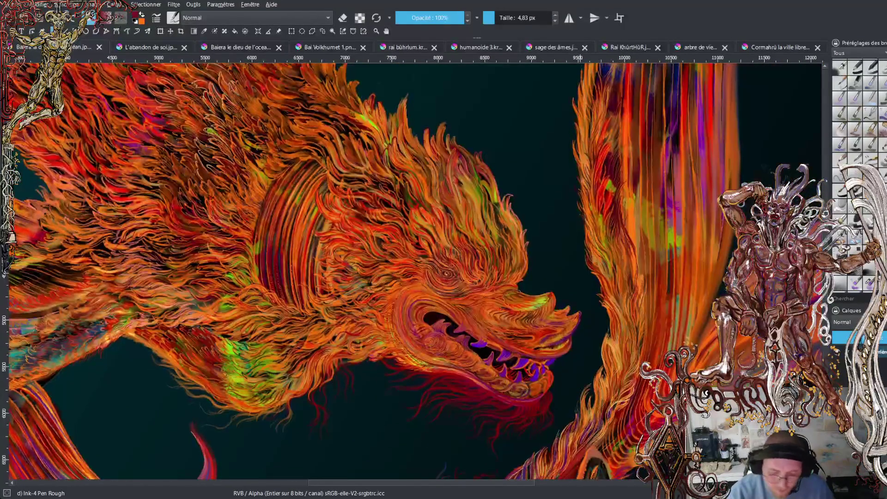
key("plus")
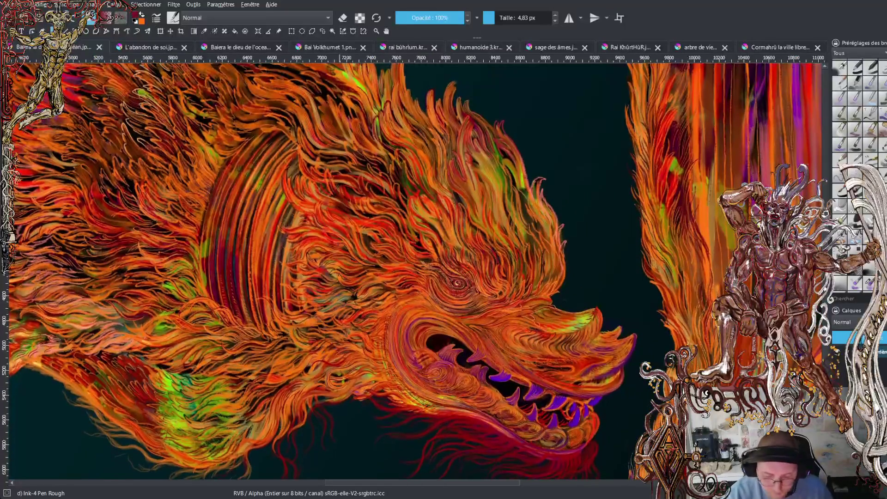
scroll(416, 273, "down", 4)
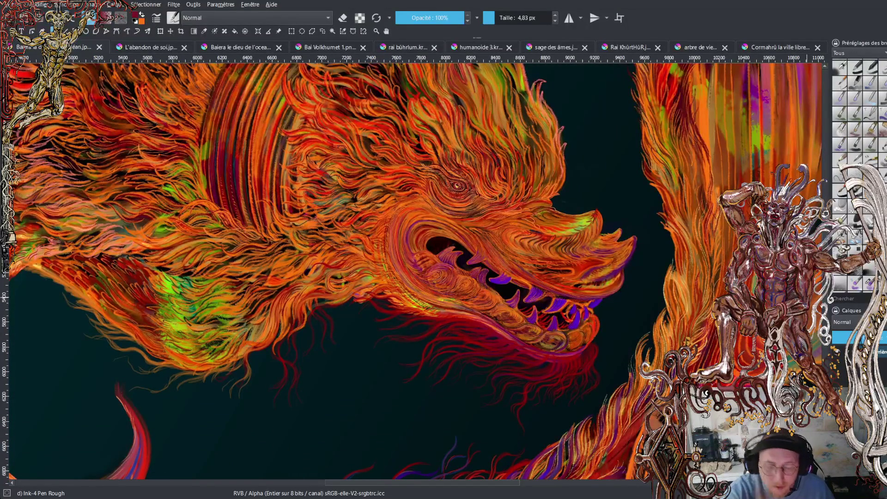
key("plus")
key("plus")
key("plus")
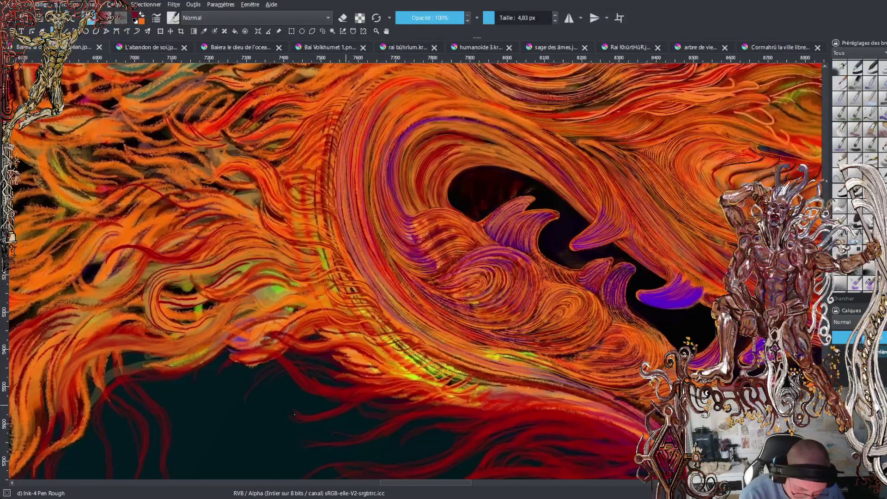
Undo the stray red stroke, save, and ink a dark-red line across the jaw with Ink-3 Gpen.
key("ctrl+z")
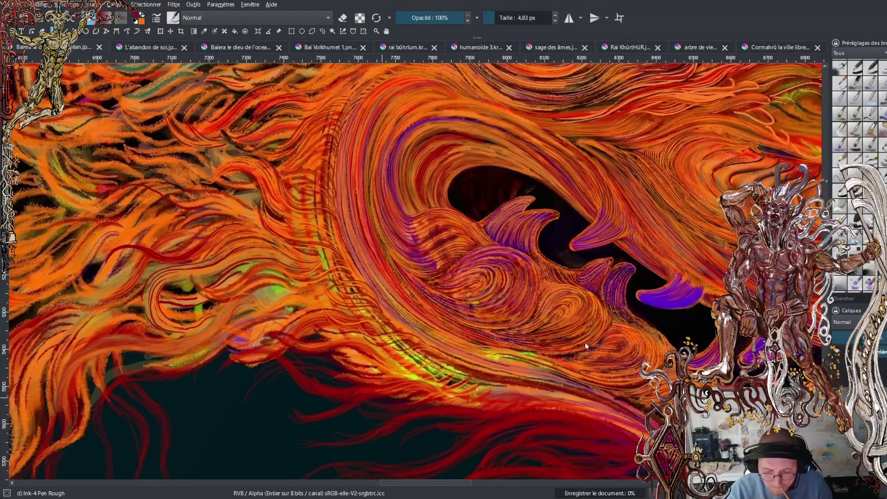
key("ctrl+s")
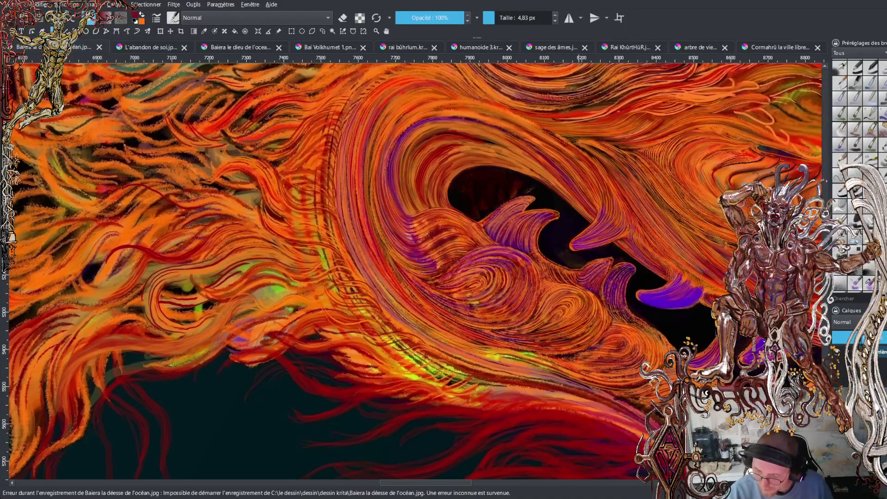
key("slash")
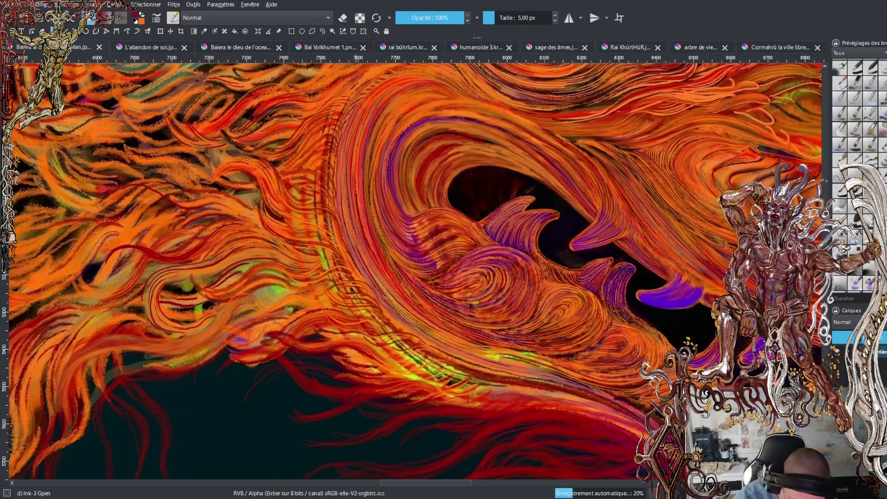
left_click(481, 372, "ctrl")
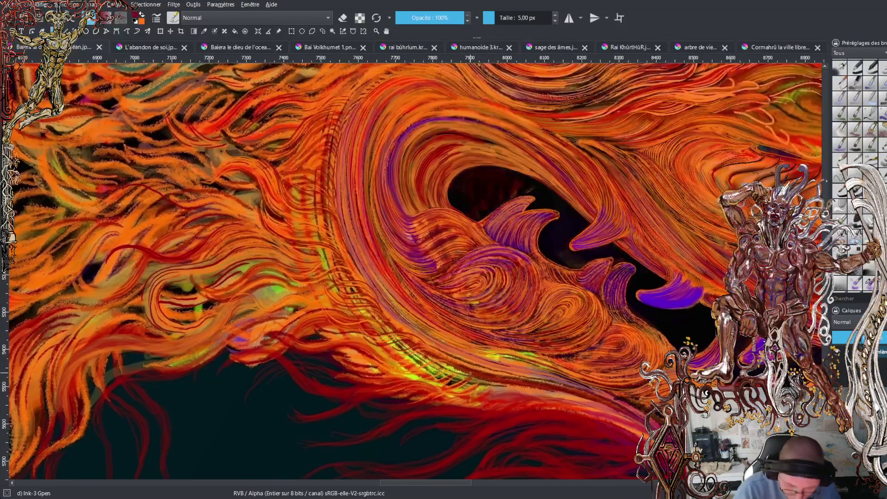
mouse_move(403, 326)
left_mouse_down()
mouse_move(339, 323)
mouse_move(329, 311)
mouse_move(324, 321)
mouse_move(396, 337)
left_mouse_up()
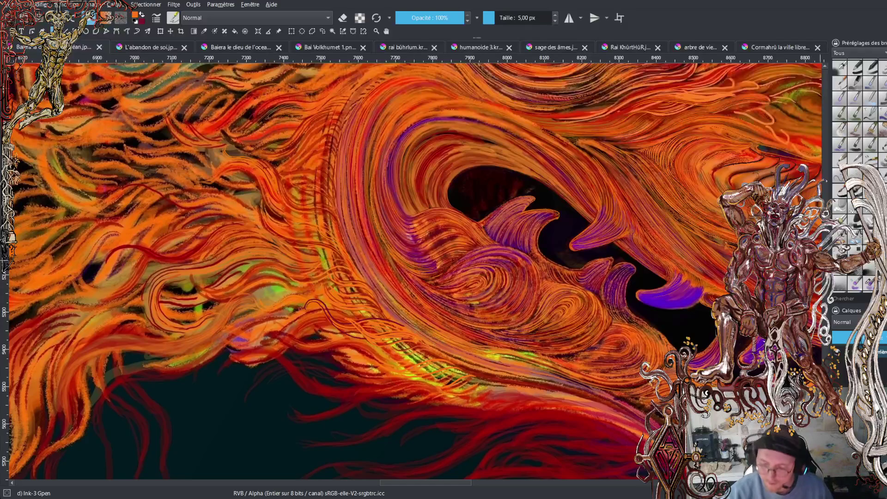
Zoom out to show the whole fire dragon.
scroll(414, 271, "down", 3)
key("minus")
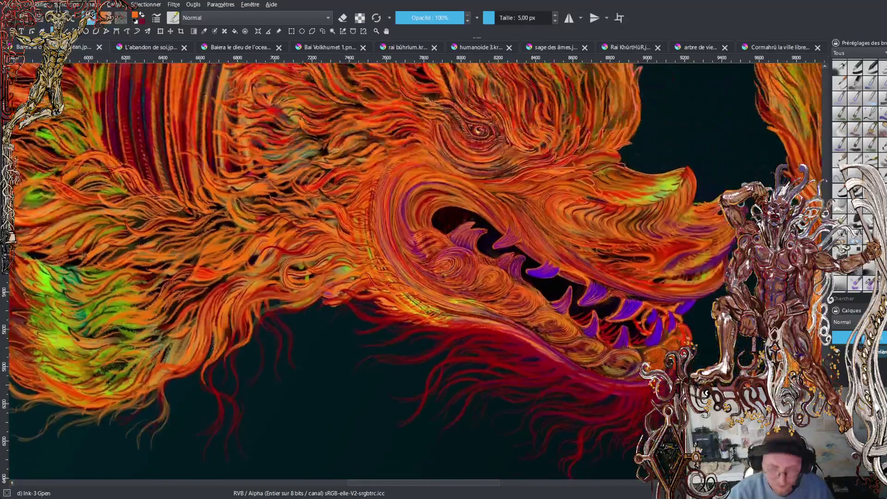
scroll(415, 270, "up", 2)
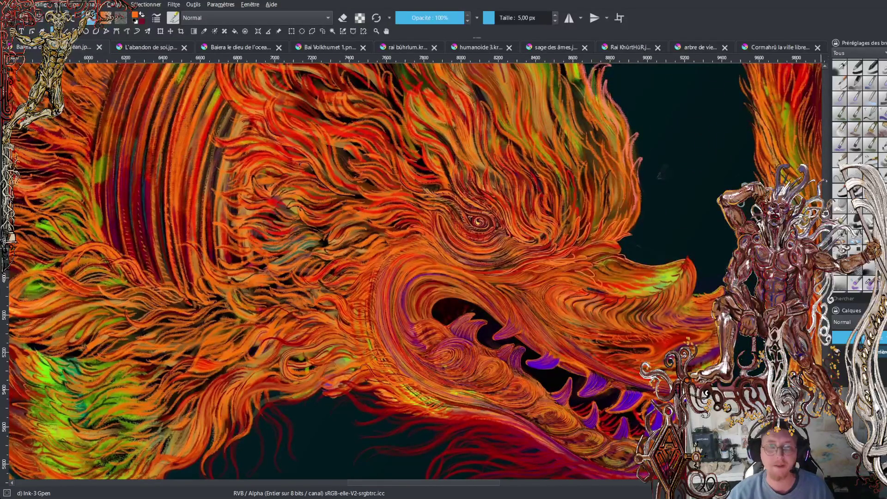
key("minus")
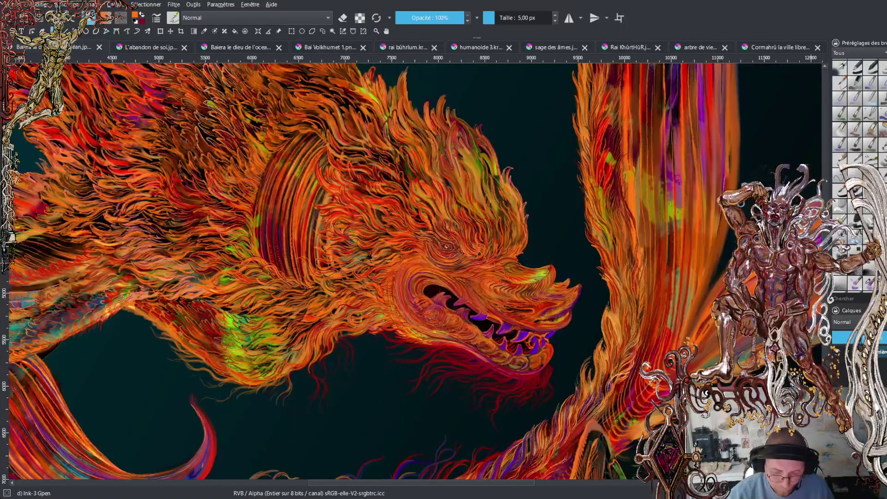
Switch to the golden sea-dragon painting, then to the long-haired face painting.
left_click(239, 48)
key("minus")
key("minus")
key("minus")
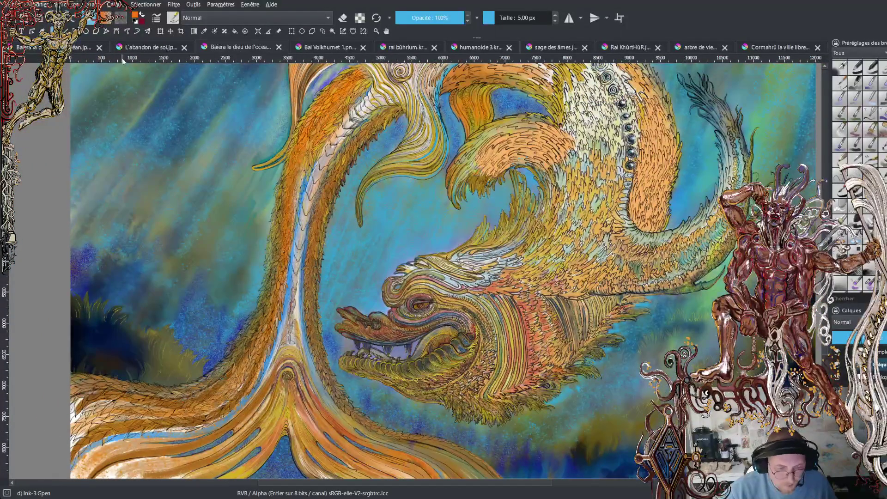
left_click(147, 48)
Zoom out and pan over the long-haired face painting to see the whole figure.
key("minus")
key("minus")
key("minus")
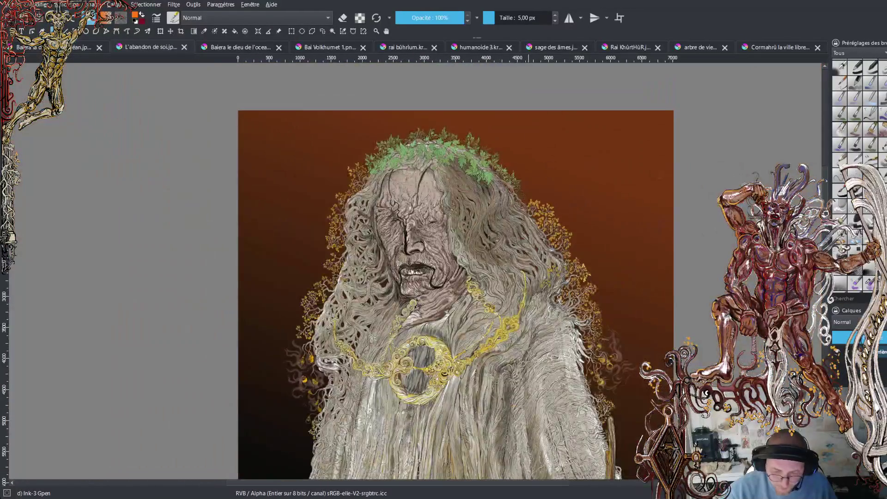
mouse_move(444, 277)
left_mouse_down()
mouse_move(421, 129)
mouse_move(412, 130)
mouse_move(414, 81)
left_mouse_up()
scroll(425, 273, "down", 1)
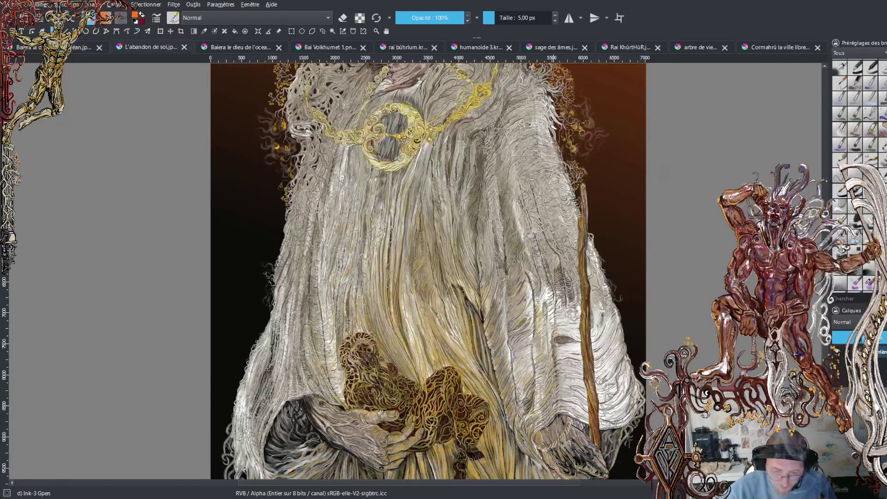
scroll(425, 272, "up", 4)
key("minus")
scroll(490, 231, "up", 8)
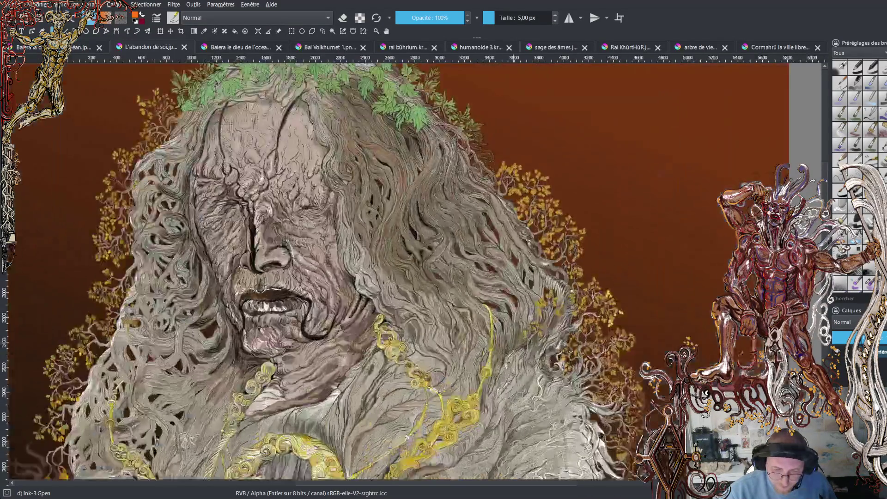
scroll(437, 278, "up", 3)
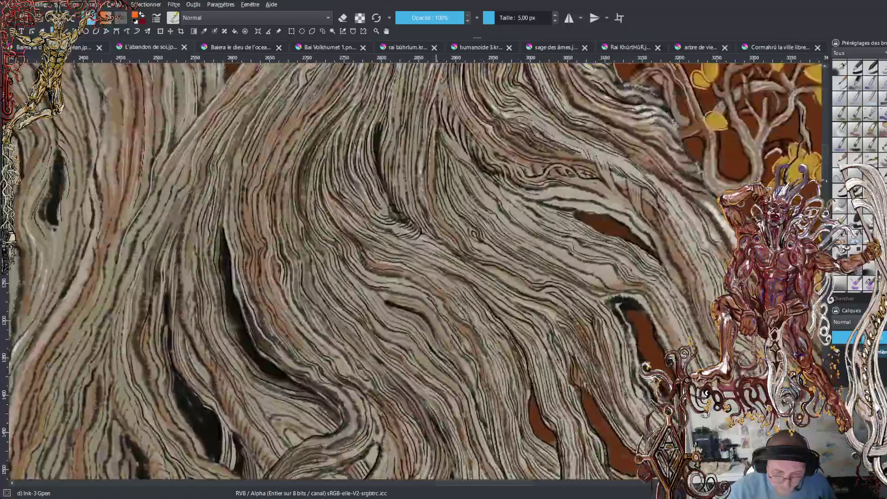
scroll(491, 263, "down", 7)
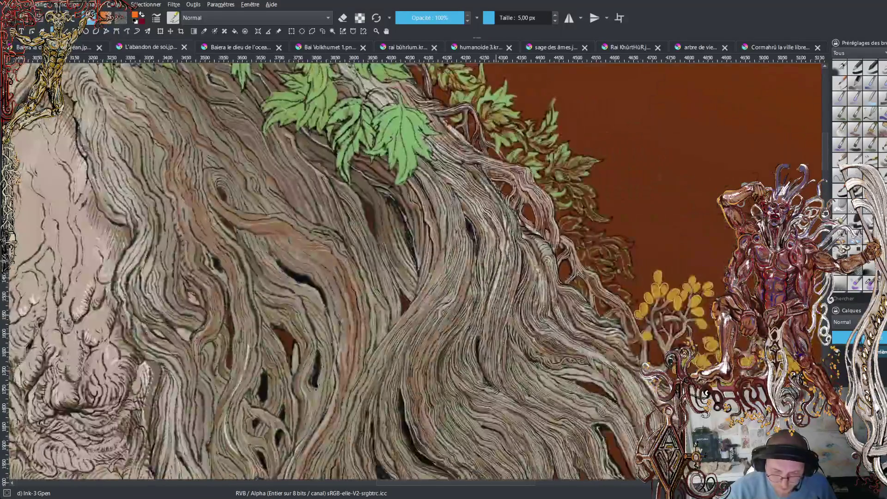
scroll(526, 176, "down", 2)
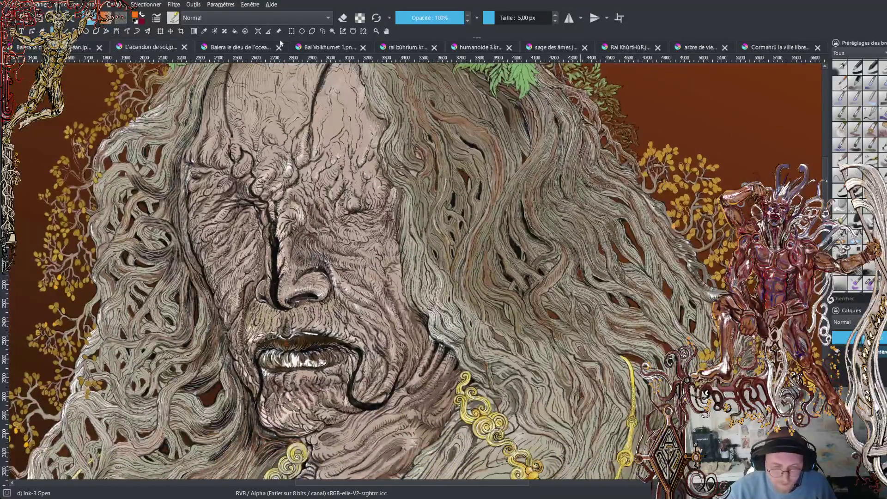
Browse the blue dancing figure, orange-eyed creature and golden warrior paintings.
left_click(339, 47)
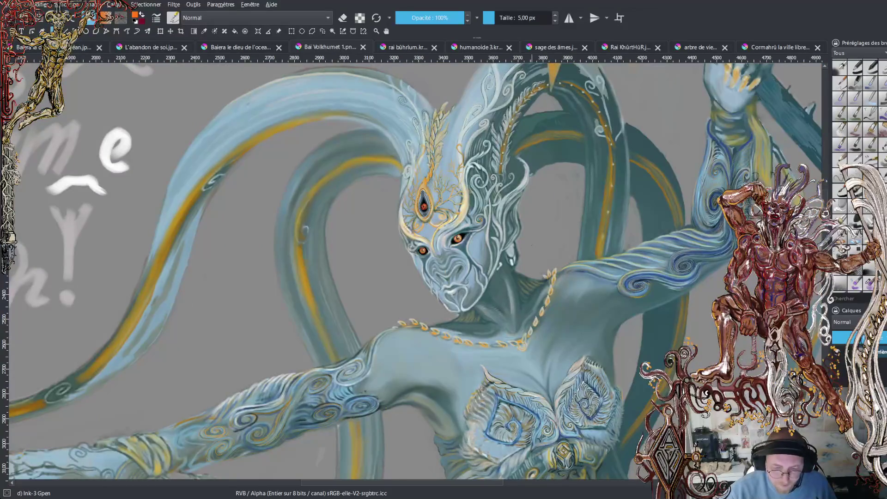
scroll(414, 231, "down", 3)
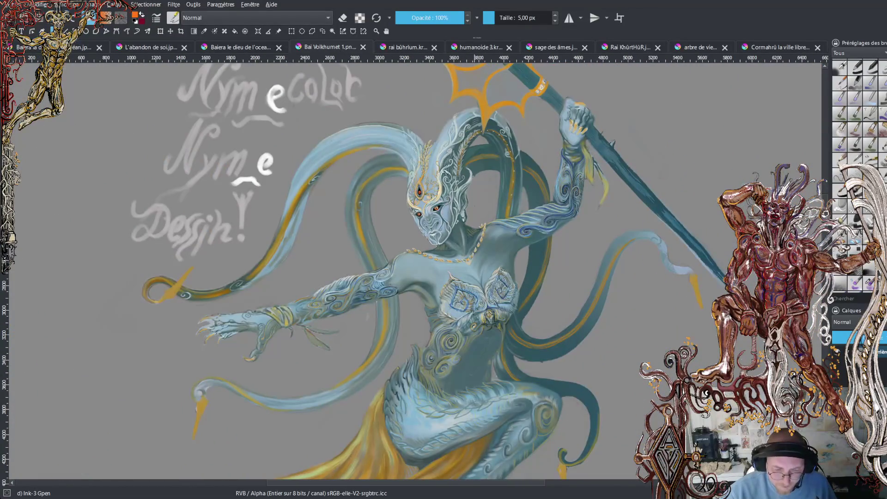
scroll(414, 231, "down", 2)
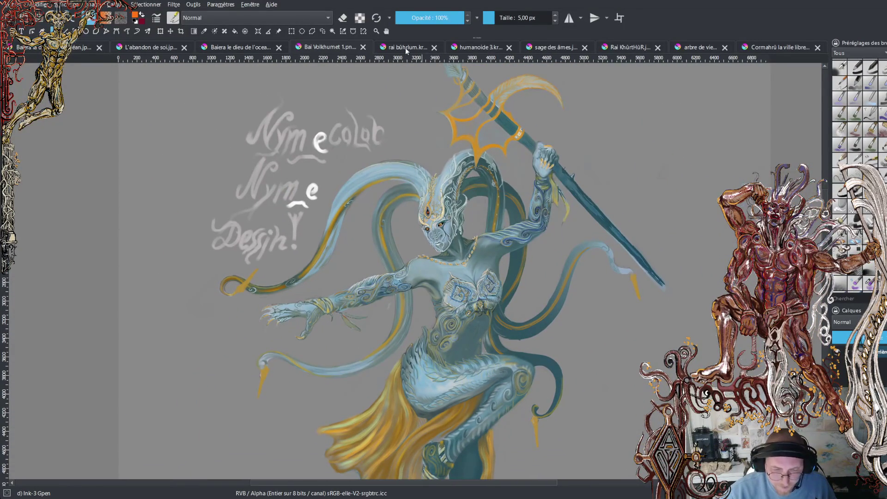
left_click(406, 48)
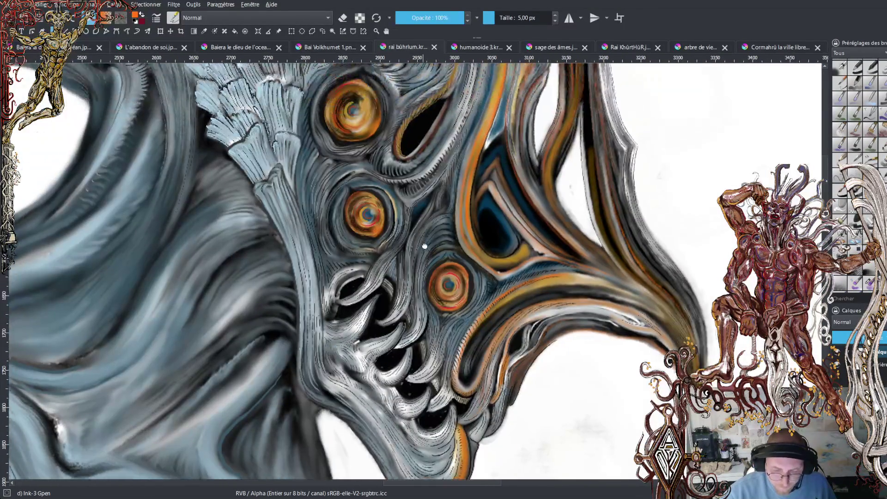
scroll(447, 250, "down", 3)
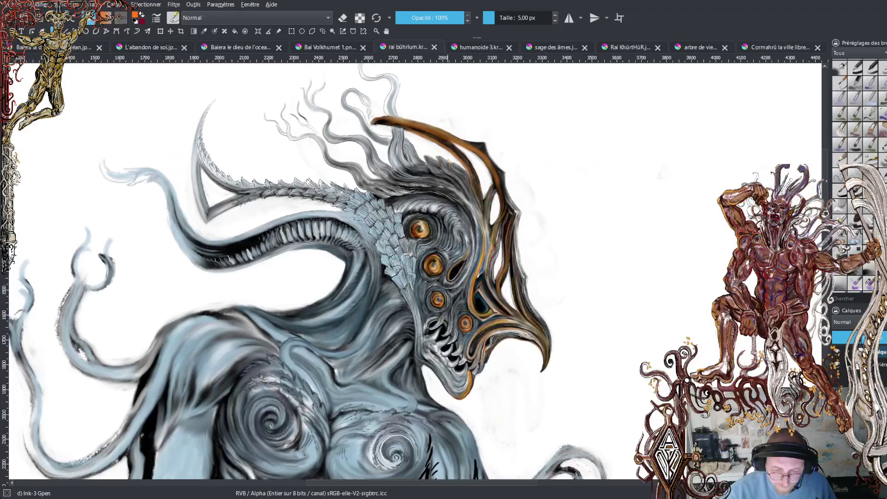
left_click(482, 47)
scroll(430, 282, "up", 4)
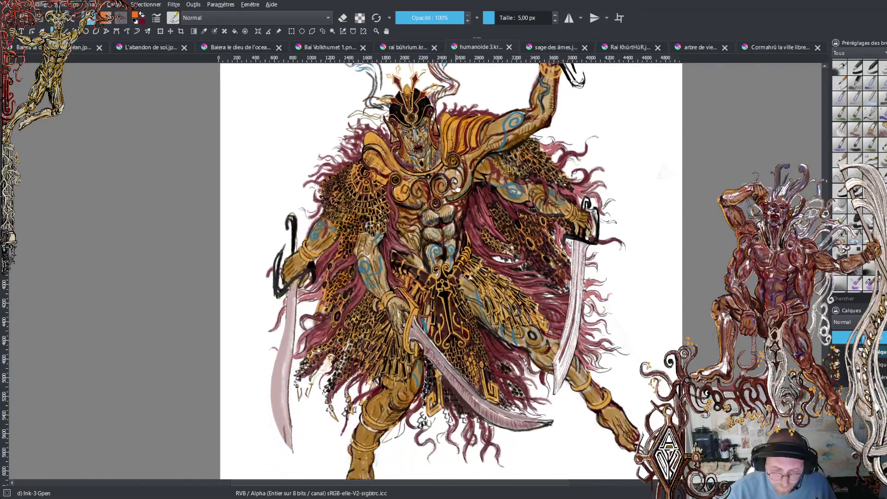
View the bearded old man drawing and the red-armoured warrior painting.
left_click(566, 47)
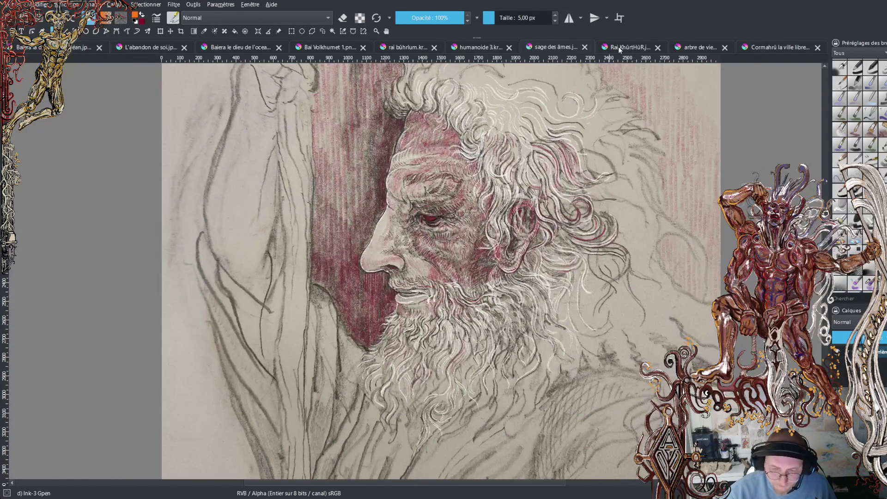
left_click(620, 49)
scroll(416, 268, "down", 2)
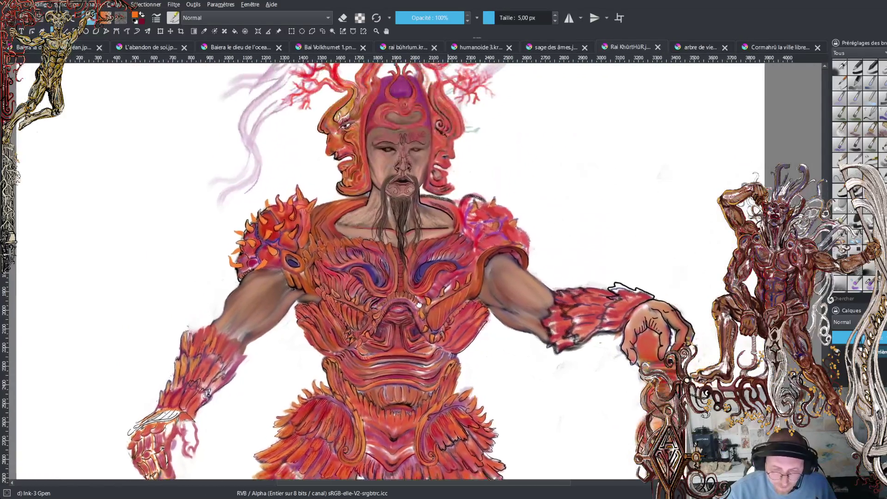
scroll(416, 268, "up", 5)
scroll(416, 268, "down", 4)
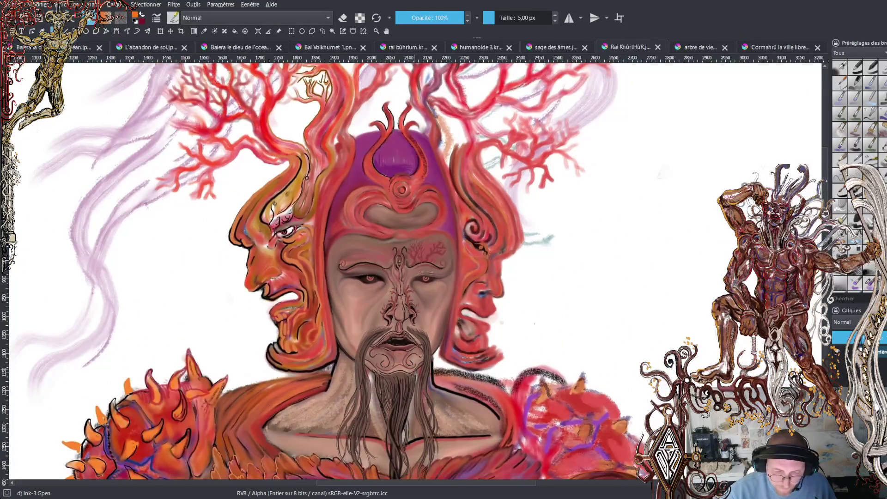
scroll(465, 314, "down", 3)
scroll(465, 314, "up", 2)
scroll(466, 314, "down", 10)
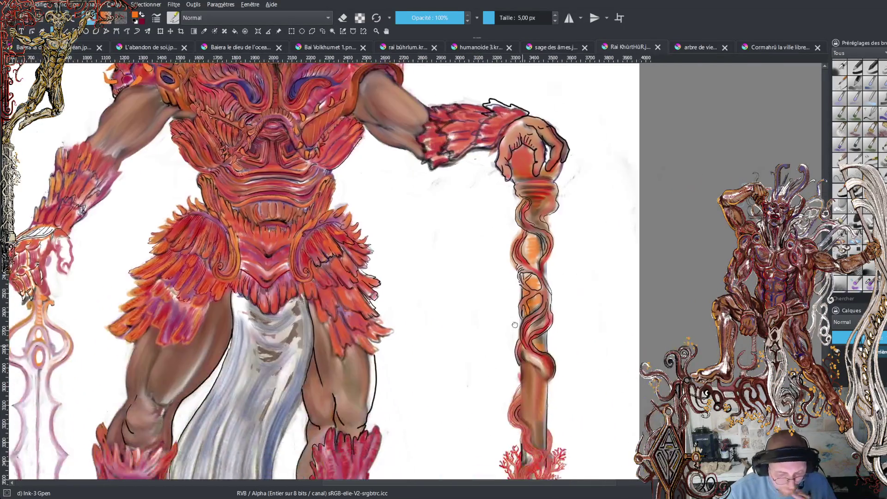
scroll(466, 314, "down", 2)
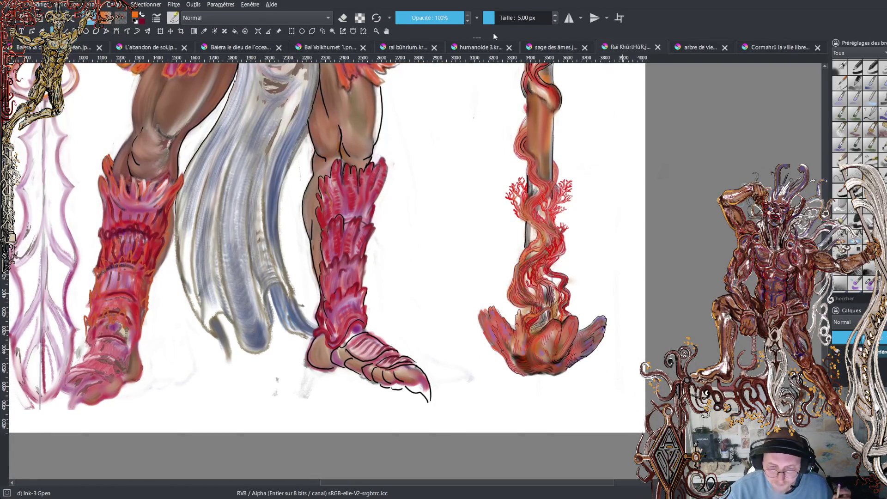
Look over the tree of life drawing, then pan the golden city painting to its towers.
left_click(703, 46)
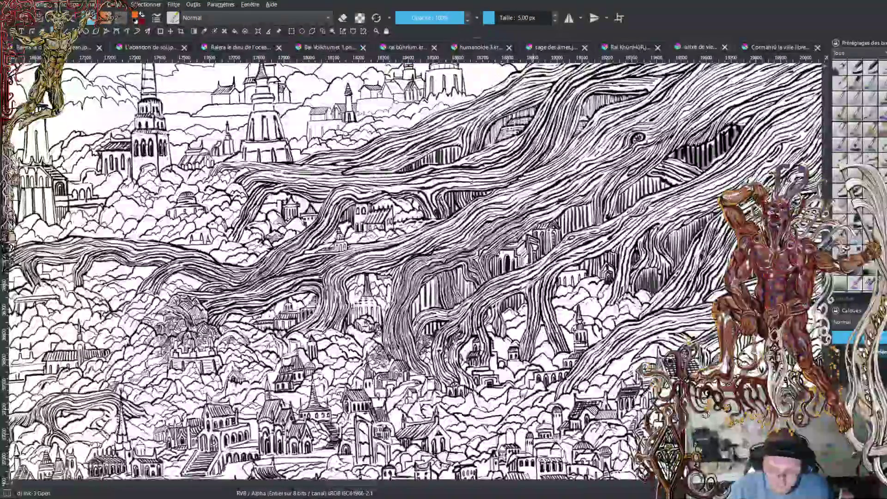
key("minus")
key("minus")
key("minus")
key("minus")
key("minus")
key("minus")
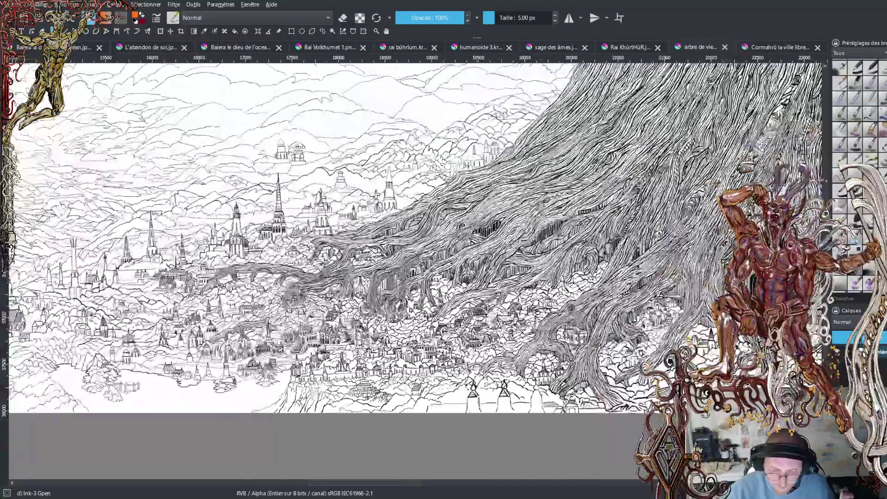
key("plus")
key("plus")
key("plus")
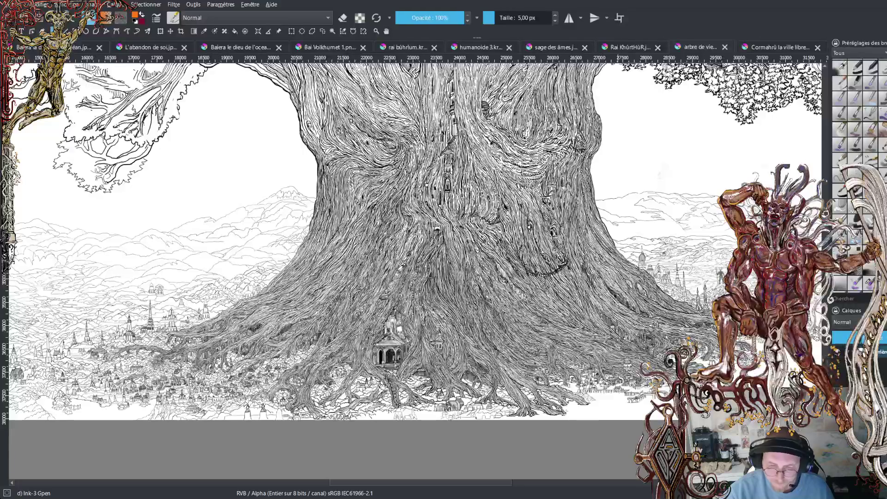
key("ctrl+Tab")
left_click_drag(497, 204, 663, 283)
mouse_move(444, 204)
left_mouse_down()
mouse_move(513, 286)
mouse_move(507, 312)
left_mouse_up()
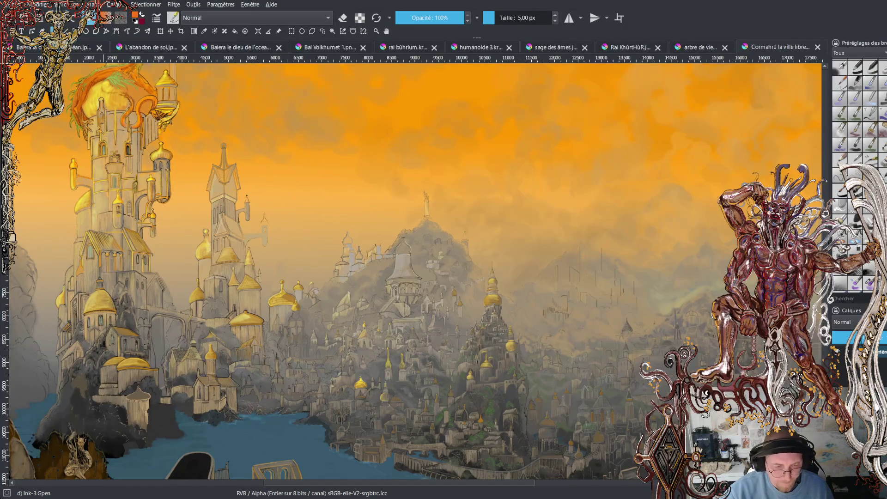
Return to the fiery dragon, zoom in, pick a dark colour and set the brush to 3.29 px.
key("ctrl+Tab")
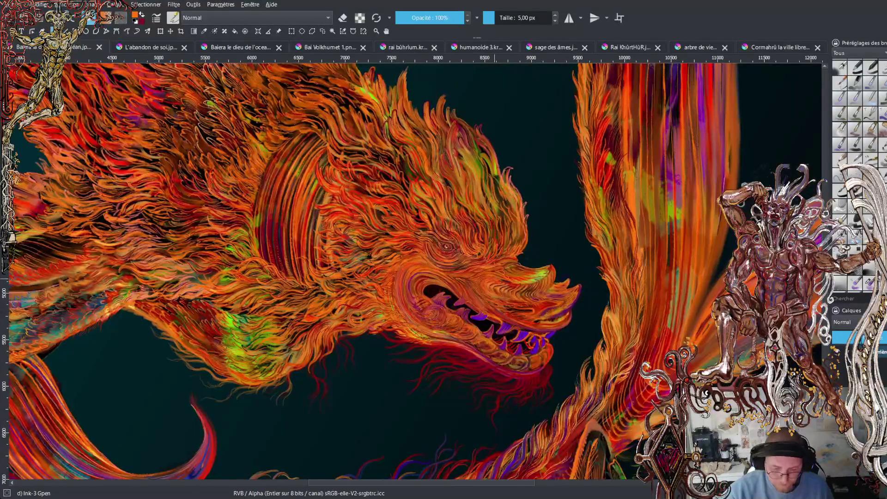
scroll(494, 277, "up", 4)
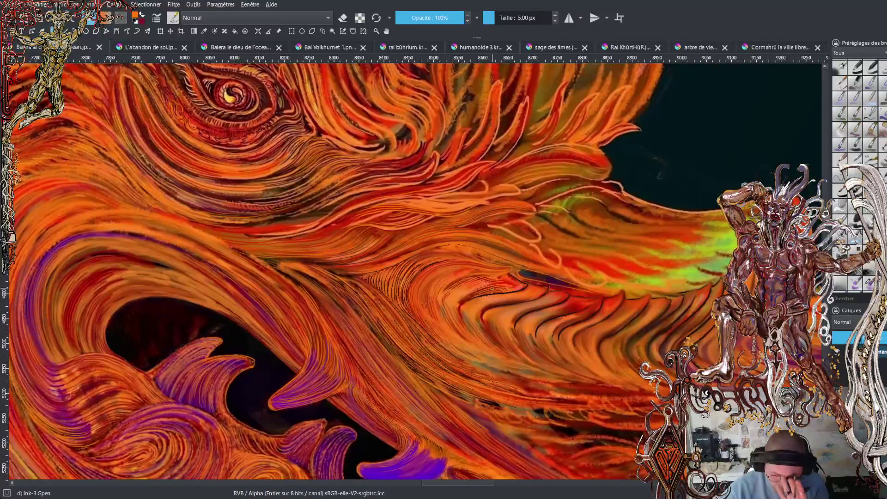
scroll(492, 288, "up", 2)
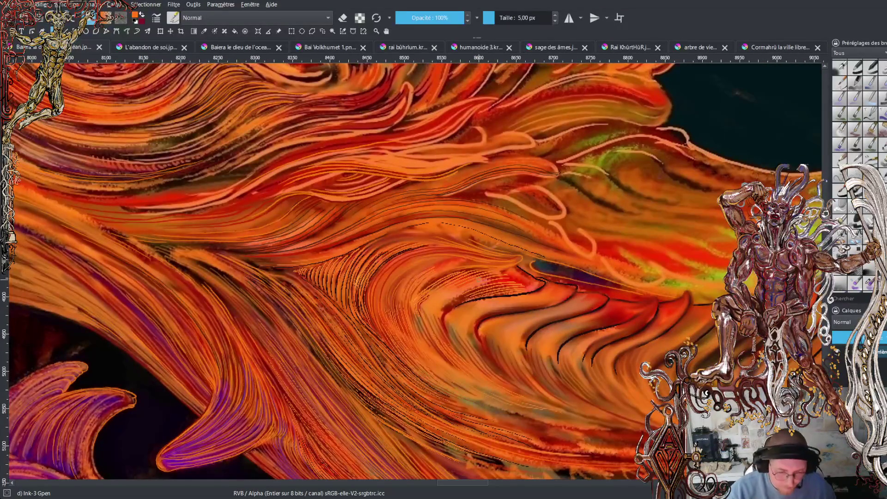
key("x")
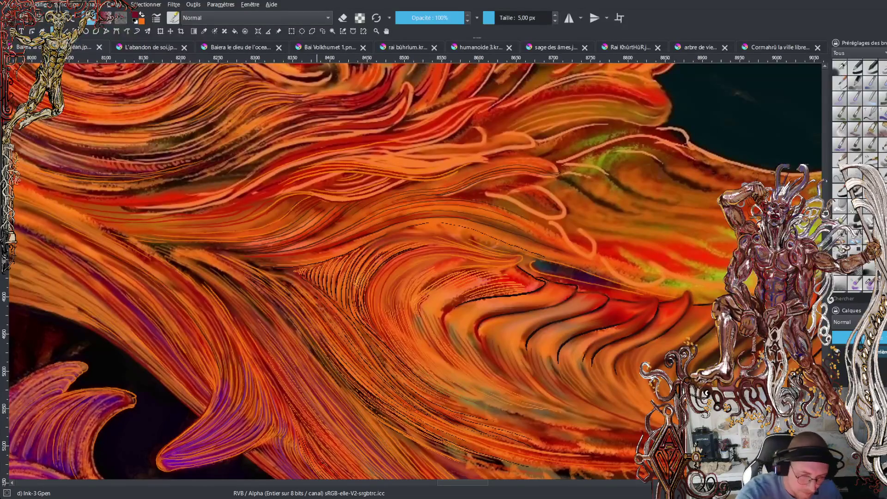
left_click(162, 152, "ctrl")
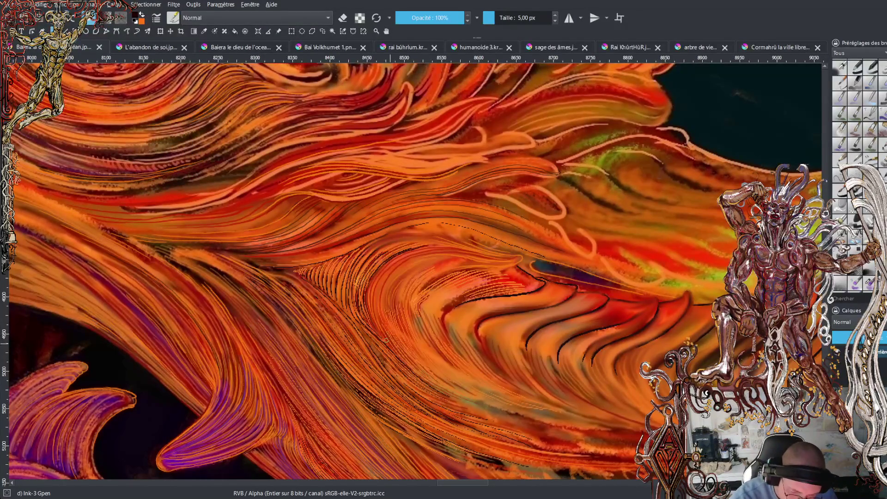
left_click(489, 20)
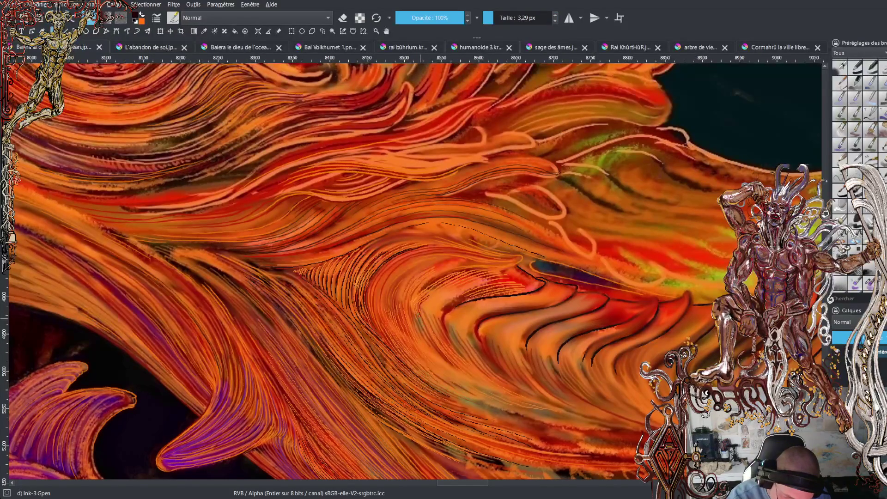
Ink thin dark lines along the snout ridges and save the painting.
mouse_move(424, 331)
left_mouse_down()
mouse_move(453, 368)
mouse_move(508, 399)
left_mouse_up()
left_click_drag(443, 313, 445, 333)
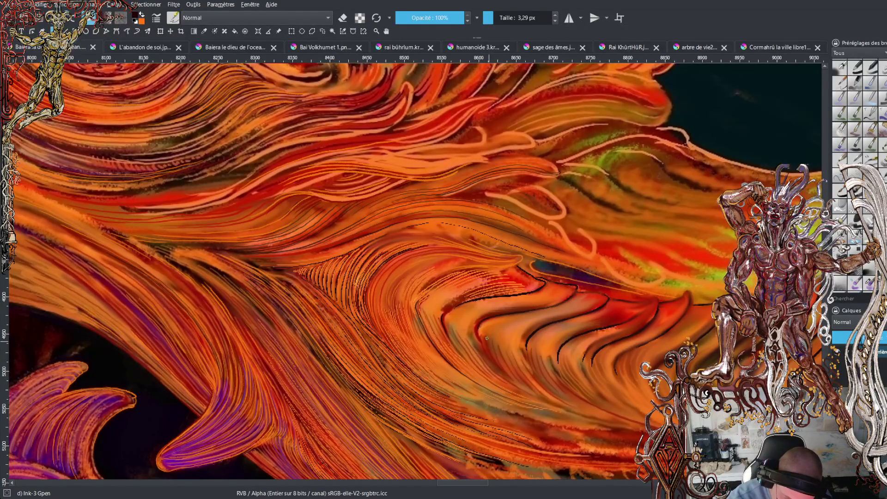
mouse_move(479, 325)
left_mouse_down()
mouse_move(485, 355)
mouse_move(509, 379)
mouse_move(557, 405)
left_mouse_up()
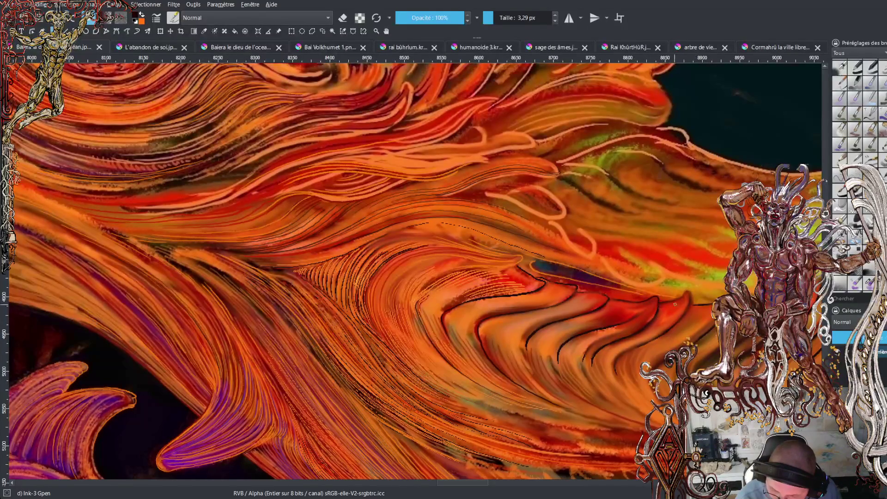
key("ctrl+s")
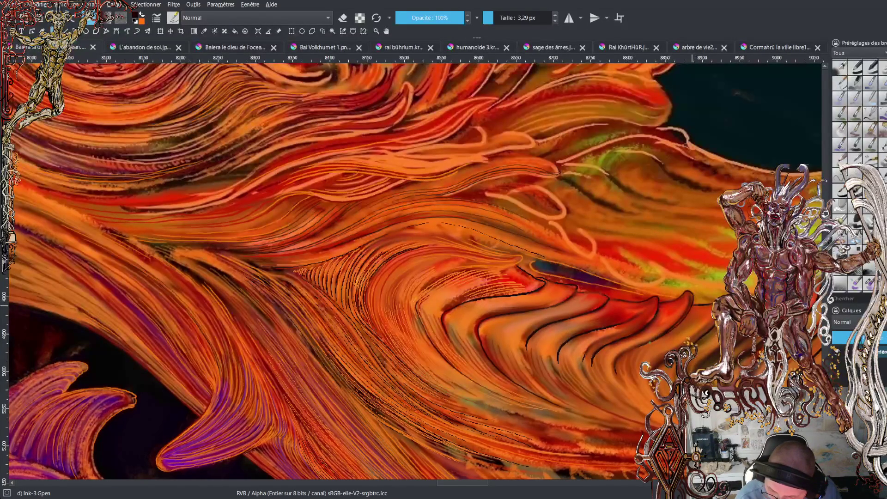
mouse_move(633, 349)
left_mouse_down()
mouse_move(618, 360)
mouse_move(617, 379)
left_mouse_up()
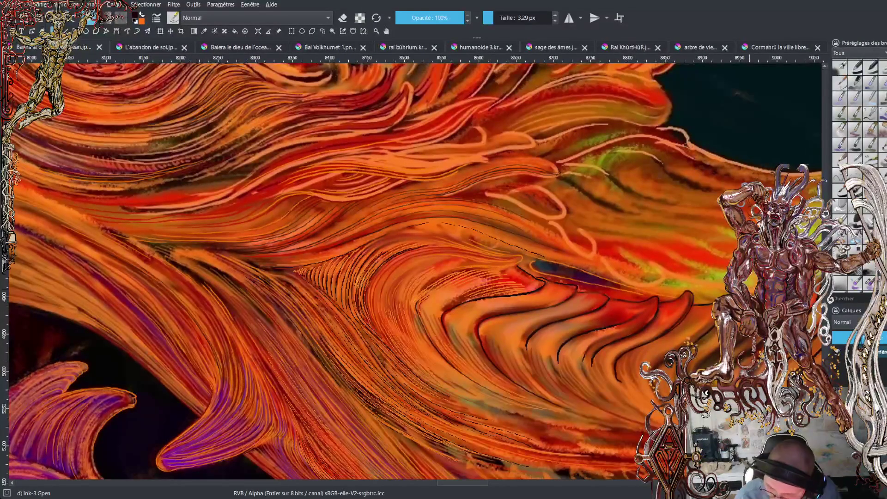
left_click_drag(486, 484, 504, 484)
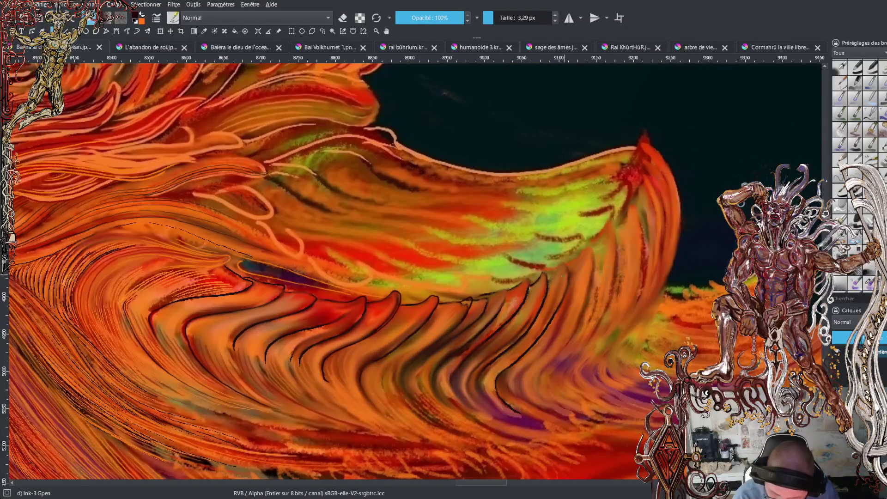
Ink short curved black strokes along the right fin's ridges up to its tip, redrawing one.
mouse_move(552, 275)
left_mouse_down()
mouse_move(558, 267)
mouse_move(570, 287)
left_mouse_up()
left_click_drag(576, 260, 589, 244)
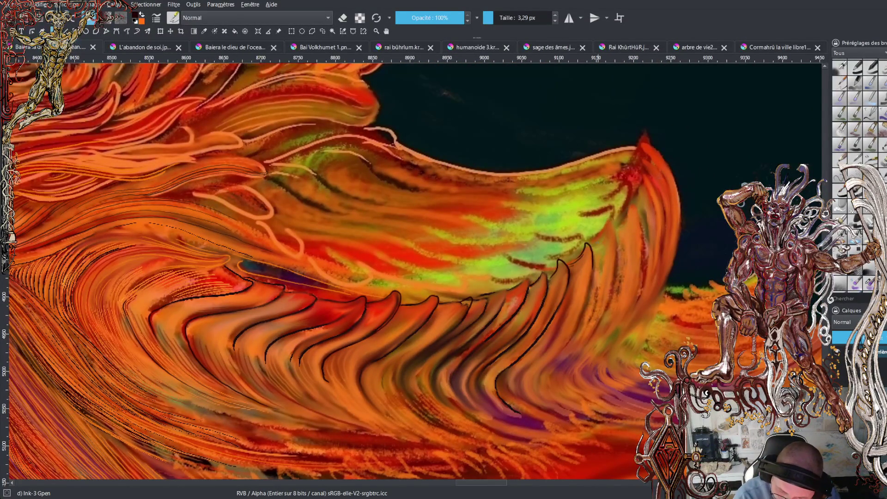
mouse_move(597, 239)
left_mouse_down()
mouse_move(602, 224)
mouse_move(618, 245)
mouse_move(614, 290)
mouse_move(567, 372)
left_mouse_up()
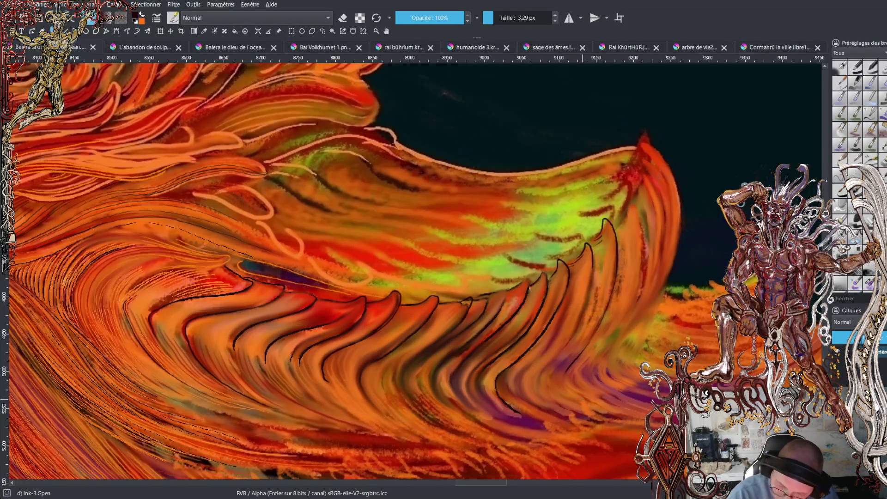
mouse_move(615, 228)
left_mouse_down()
mouse_move(626, 204)
mouse_move(641, 220)
mouse_move(645, 250)
left_mouse_up()
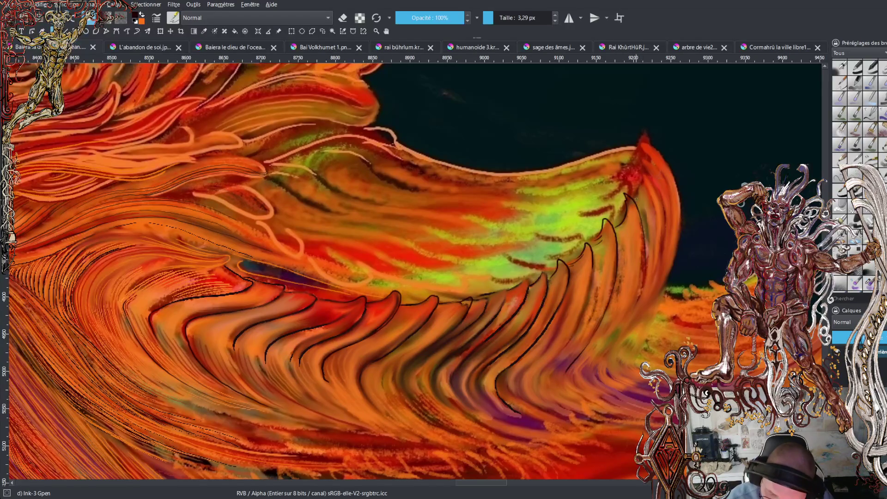
key("ctrl+z")
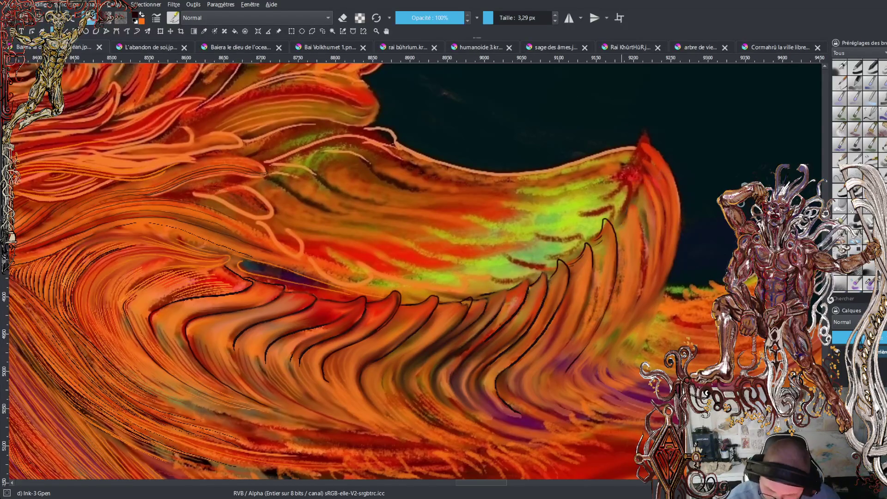
mouse_move(616, 228)
left_mouse_down()
mouse_move(627, 210)
mouse_move(633, 238)
left_mouse_up()
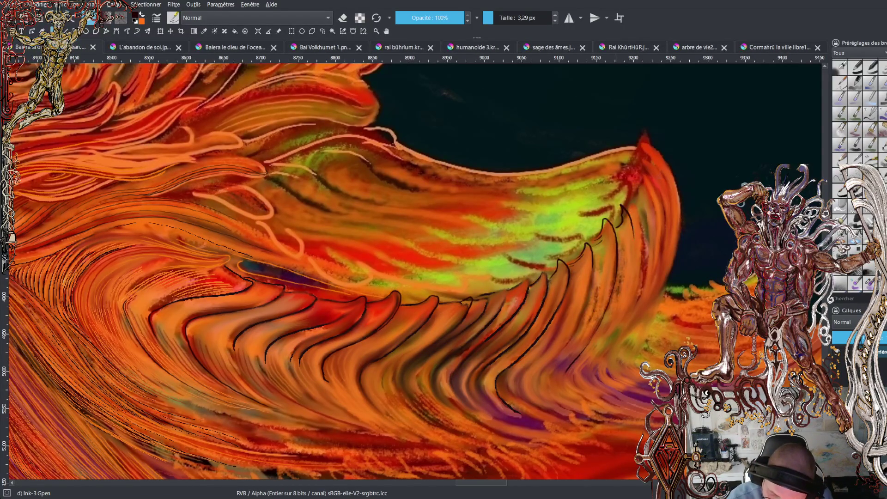
mouse_move(629, 202)
left_mouse_down()
mouse_move(627, 190)
mouse_move(649, 228)
mouse_move(644, 295)
left_mouse_up()
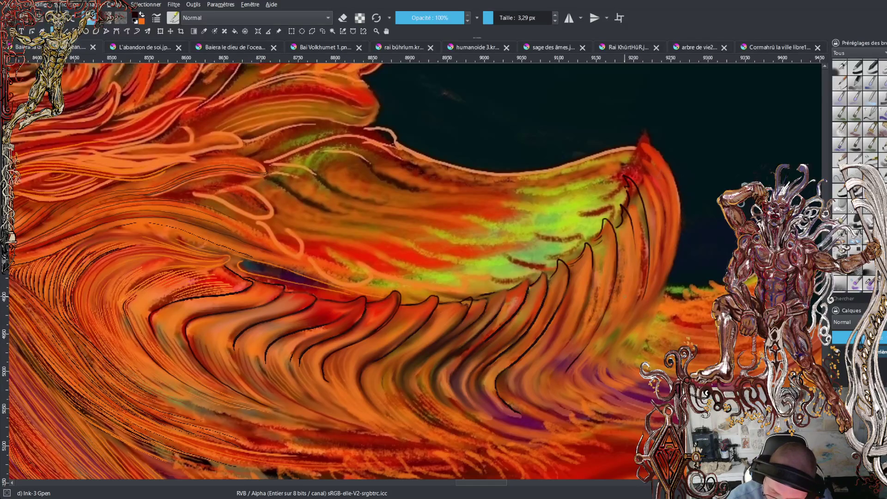
mouse_move(629, 166)
left_mouse_down()
mouse_move(657, 197)
mouse_move(663, 252)
mouse_move(652, 292)
left_mouse_up()
mouse_move(635, 153)
left_mouse_down()
mouse_move(669, 193)
mouse_move(669, 271)
left_mouse_up()
mouse_move(639, 130)
left_mouse_down()
mouse_move(651, 141)
mouse_move(637, 143)
mouse_move(638, 131)
mouse_move(675, 183)
left_mouse_up()
Highlight the fin tip edge in light orange, then return to the dark ink colour.
key("x")
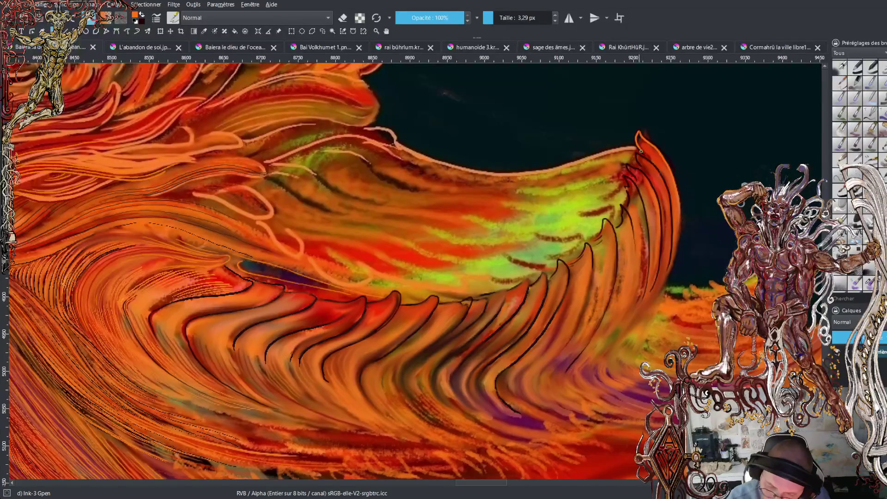
mouse_move(625, 143)
left_mouse_down()
mouse_move(634, 145)
mouse_move(624, 144)
left_mouse_up()
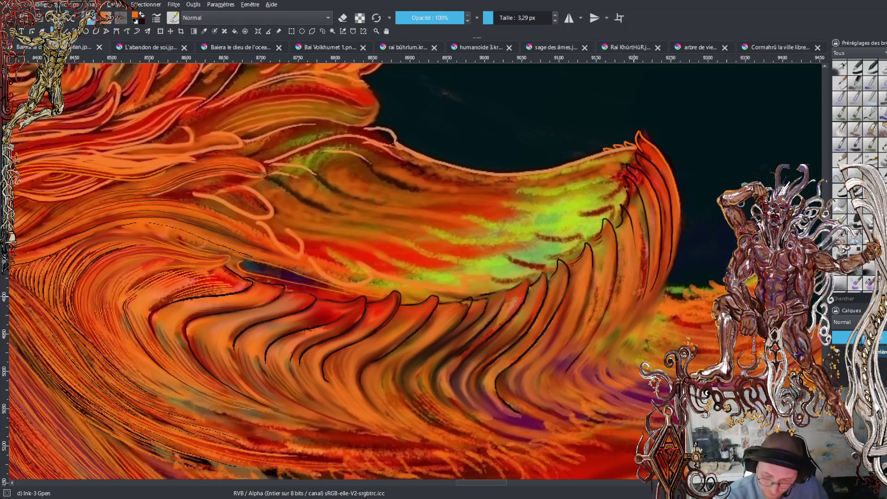
key("x")
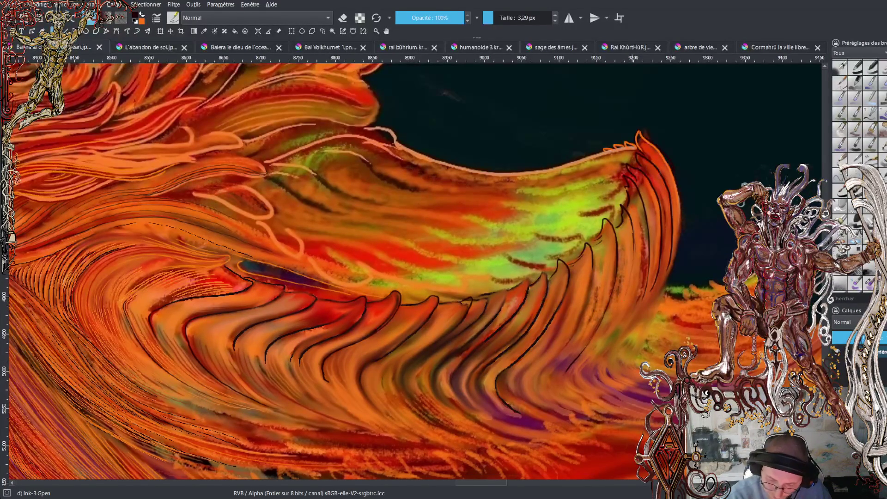
Ink short downward strokes along the lower crest, removing the last one.
left_click_drag(617, 319, 588, 363)
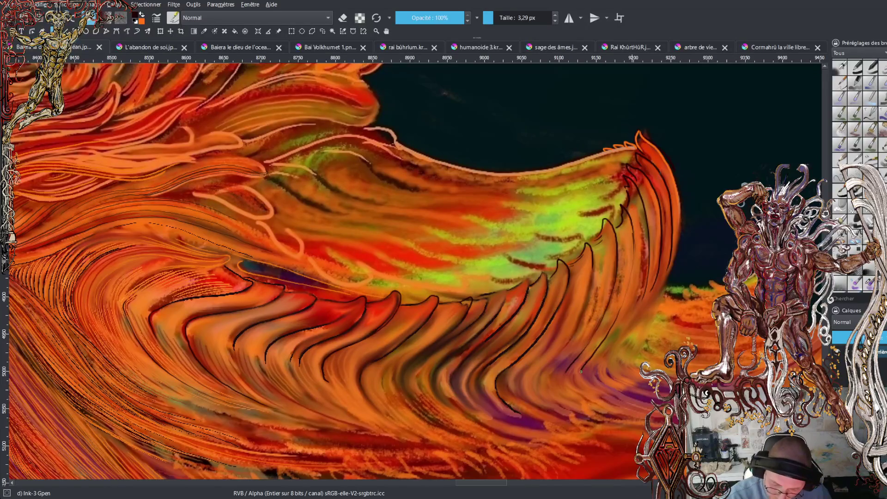
mouse_move(552, 374)
left_mouse_down()
mouse_move(553, 392)
mouse_move(563, 396)
left_mouse_up()
mouse_move(523, 373)
left_mouse_down()
mouse_move(518, 397)
mouse_move(485, 400)
mouse_move(500, 415)
left_mouse_up()
mouse_move(468, 386)
left_mouse_down()
mouse_move(483, 408)
mouse_move(465, 402)
mouse_move(484, 415)
left_mouse_up()
left_click_drag(442, 394, 462, 418)
key("ctrl+z")
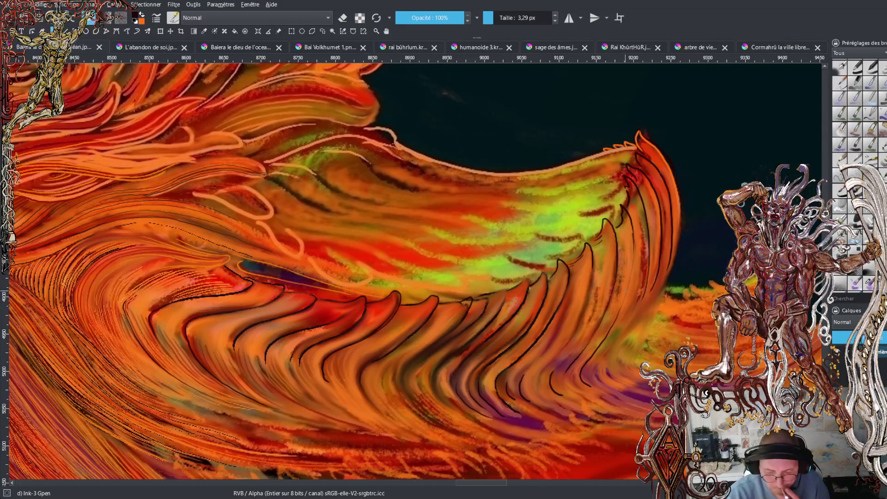
Draw a long sweeping dark contour along the lower edge of the crest.
left_click_drag(505, 484, 513, 484)
scroll(508, 486, "down", 5)
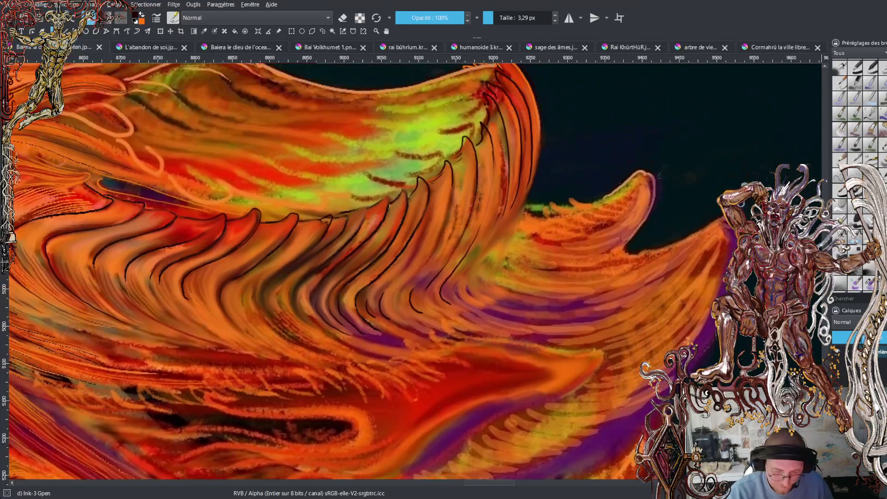
left_click_drag(508, 486, 503, 486)
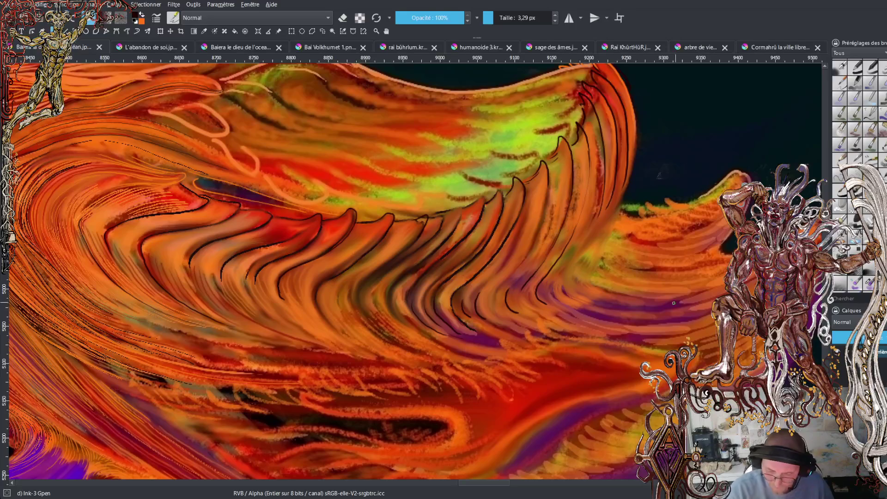
mouse_move(485, 344)
left_mouse_down()
mouse_move(613, 368)
mouse_move(665, 367)
left_mouse_up()
mouse_move(586, 347)
left_mouse_down()
mouse_move(713, 346)
mouse_move(697, 369)
mouse_move(626, 409)
mouse_move(587, 416)
mouse_move(507, 471)
mouse_move(476, 479)
left_mouse_up()
mouse_move(538, 458)
left_mouse_down()
mouse_move(587, 420)
mouse_move(652, 405)
left_mouse_up()
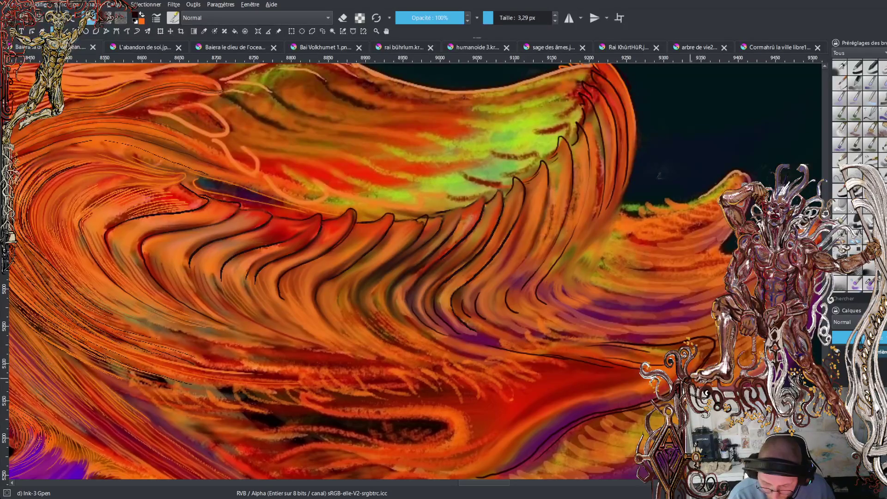
scroll(631, 282, "down", 5)
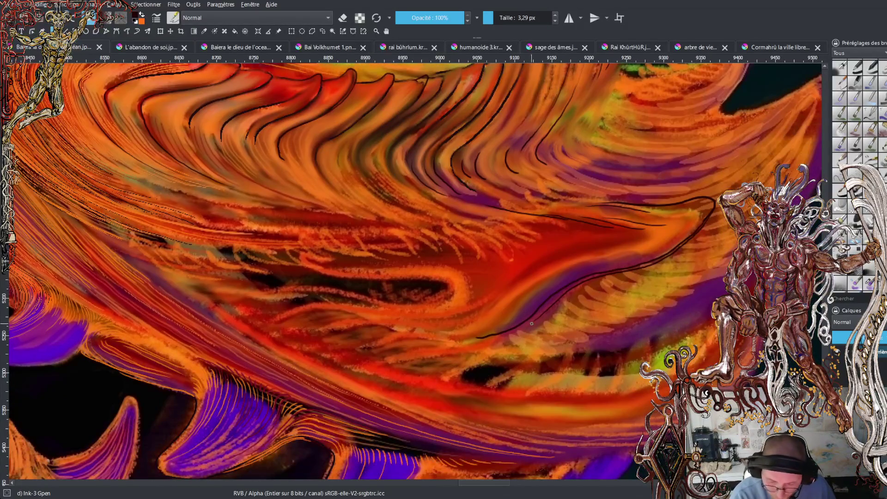
Trace over the lower jaw contour with thin feathery ink strokes, redrawing one.
left_click_drag(528, 325, 481, 338)
mouse_move(551, 313)
left_mouse_down()
mouse_move(395, 360)
mouse_move(459, 346)
left_mouse_up()
left_click_drag(384, 350, 412, 343)
key("ctrl+z")
mouse_move(460, 348)
left_mouse_down()
mouse_move(351, 370)
mouse_move(420, 355)
mouse_move(308, 352)
mouse_move(407, 330)
left_mouse_up()
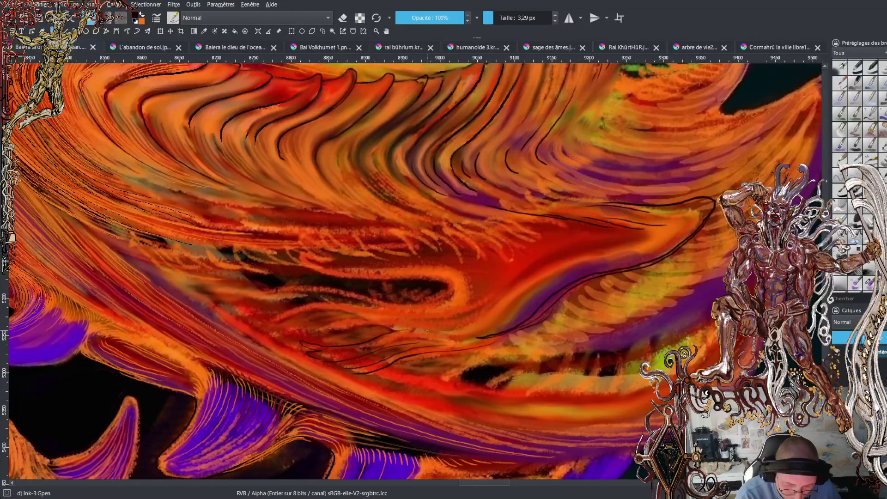
mouse_move(293, 352)
left_mouse_down()
mouse_move(248, 342)
mouse_move(370, 319)
left_mouse_up()
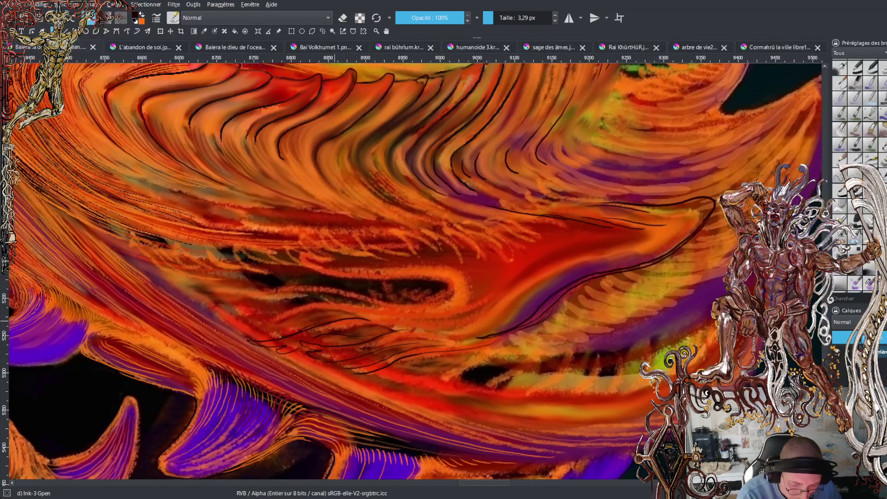
mouse_move(252, 321)
left_mouse_down()
mouse_move(347, 302)
mouse_move(411, 328)
mouse_move(477, 334)
left_mouse_up()
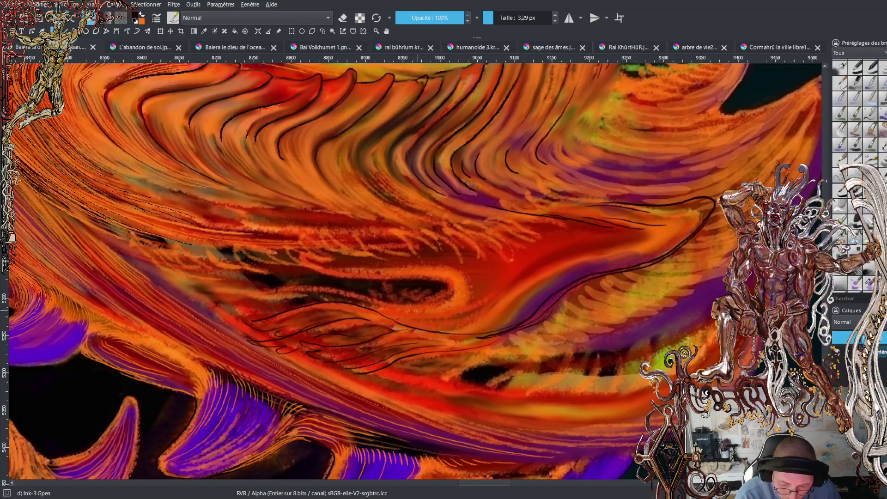
mouse_move(296, 300)
left_mouse_down()
mouse_move(225, 293)
mouse_move(239, 319)
mouse_move(257, 324)
left_mouse_up()
mouse_move(240, 292)
left_mouse_down()
mouse_move(184, 270)
mouse_move(205, 290)
left_mouse_up()
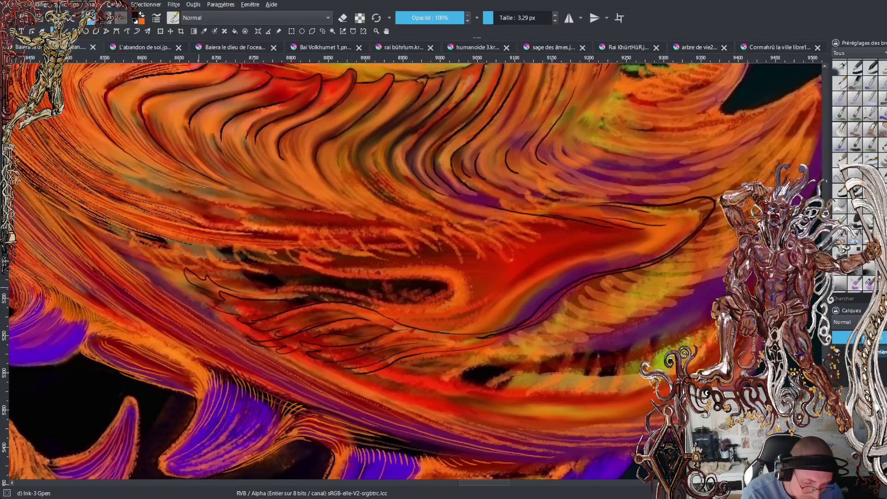
mouse_move(259, 289)
left_mouse_down()
mouse_move(176, 239)
mouse_move(180, 264)
mouse_move(145, 238)
mouse_move(133, 246)
mouse_move(191, 291)
left_mouse_up()
mouse_move(203, 257)
left_mouse_down()
mouse_move(199, 237)
mouse_move(233, 261)
mouse_move(231, 245)
mouse_move(266, 259)
mouse_move(307, 224)
mouse_move(359, 237)
left_mouse_up()
Add spiky curved lines and short hatching strokes inside the jaw.
mouse_move(418, 255)
left_mouse_down()
mouse_move(382, 224)
mouse_move(411, 228)
mouse_move(437, 249)
left_mouse_up()
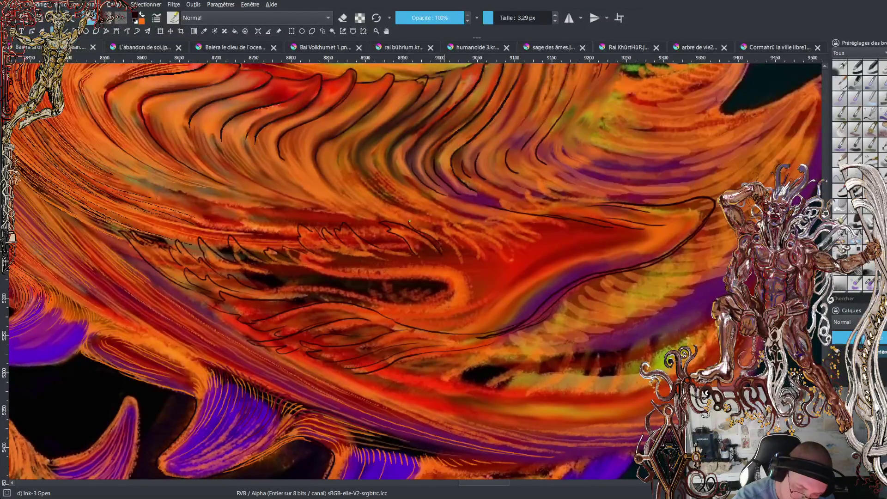
left_click_drag(415, 218, 469, 252)
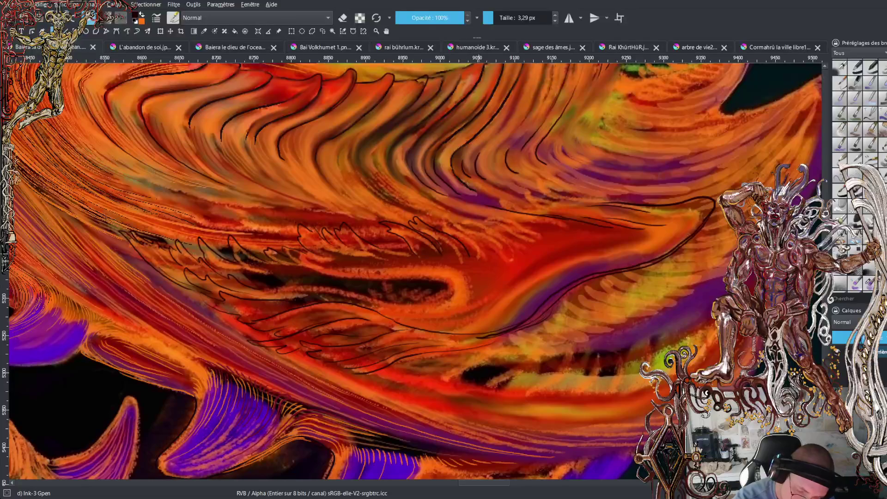
mouse_move(421, 212)
left_mouse_down()
mouse_move(430, 226)
mouse_move(497, 239)
mouse_move(509, 254)
left_mouse_up()
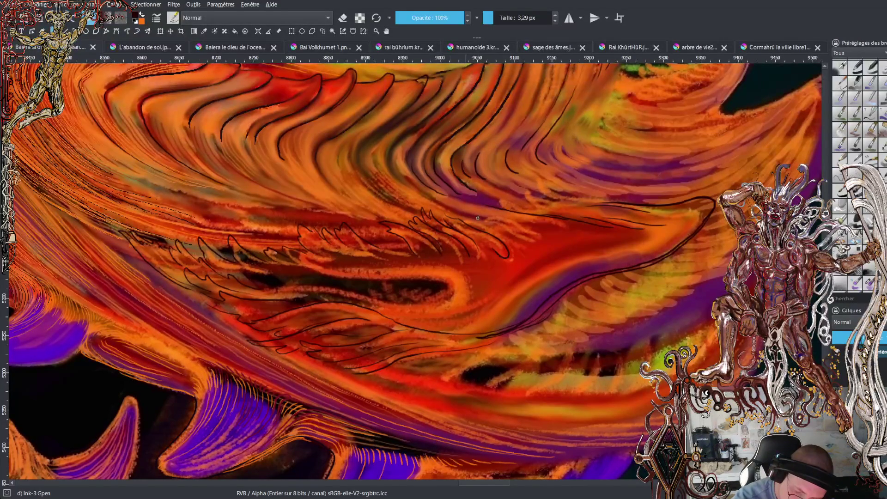
mouse_move(486, 225)
left_mouse_down()
mouse_move(529, 241)
mouse_move(529, 256)
mouse_move(519, 256)
left_mouse_up()
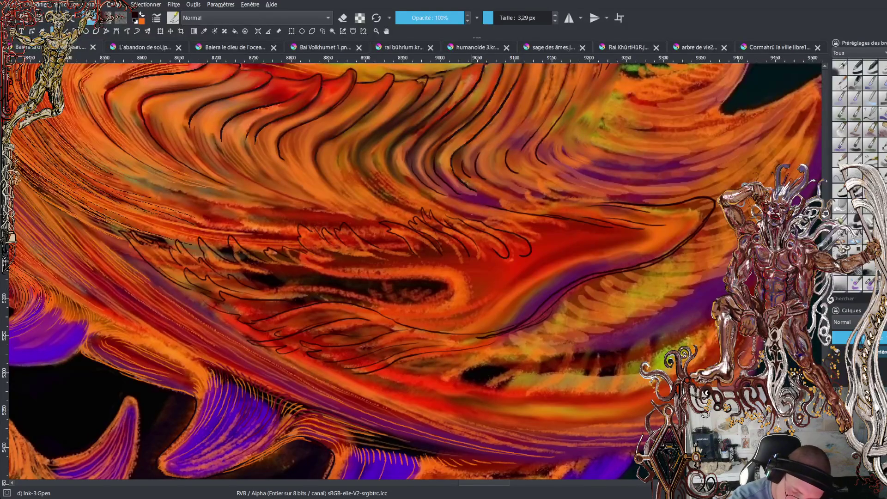
mouse_move(491, 219)
left_mouse_down()
mouse_move(551, 235)
mouse_move(552, 220)
mouse_move(576, 224)
mouse_move(584, 239)
mouse_move(544, 252)
left_mouse_up()
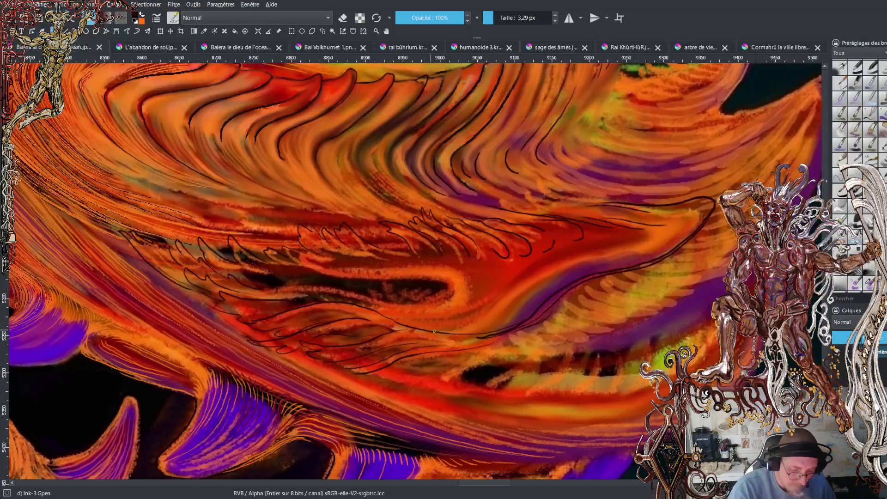
scroll(431, 330, "down", 3)
Sample an orange from the painting and paint thin light strokes up-right along the upper jaw.
scroll(431, 330, "up", 2)
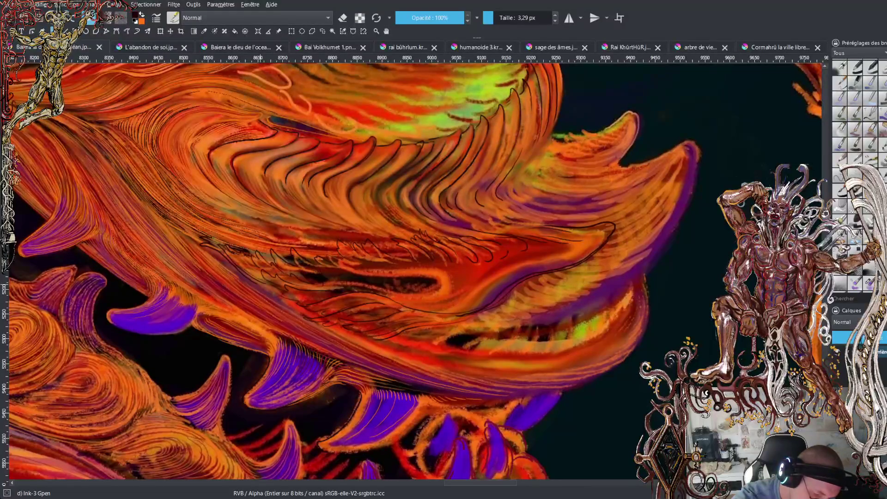
left_click(226, 243, "ctrl")
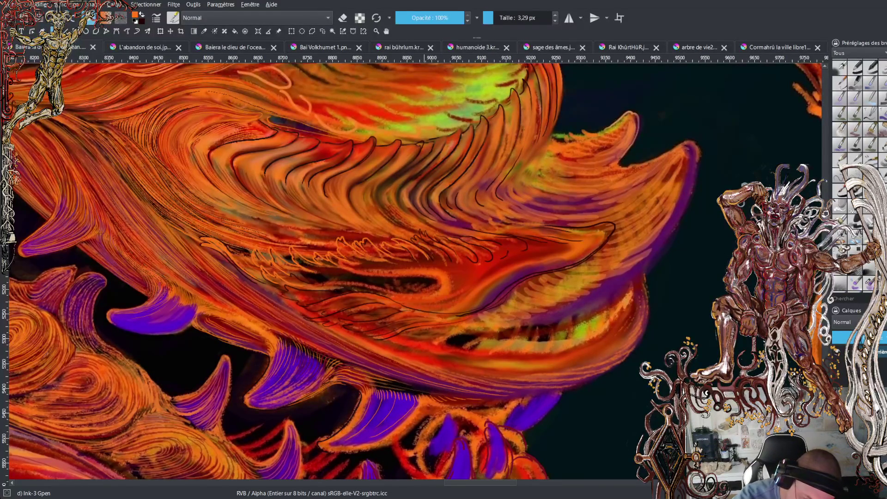
left_click_drag(420, 238, 429, 244)
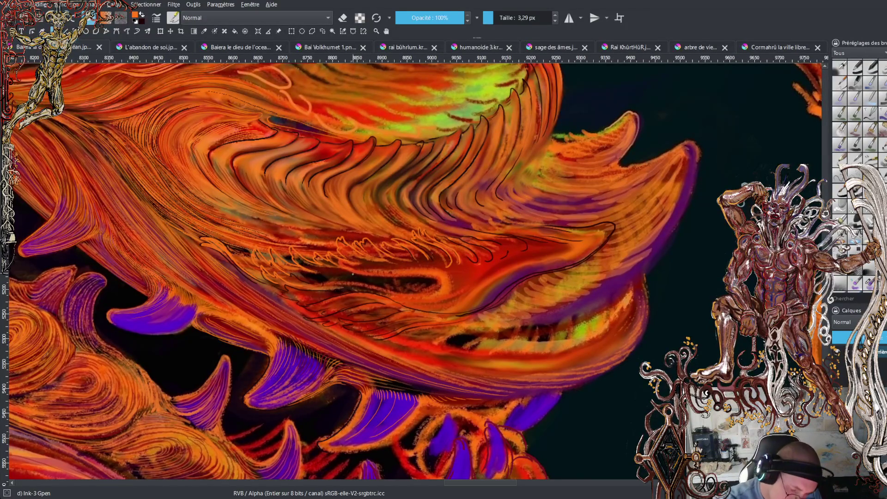
mouse_move(379, 276)
left_mouse_down()
mouse_move(338, 271)
mouse_move(328, 258)
mouse_move(396, 261)
left_mouse_up()
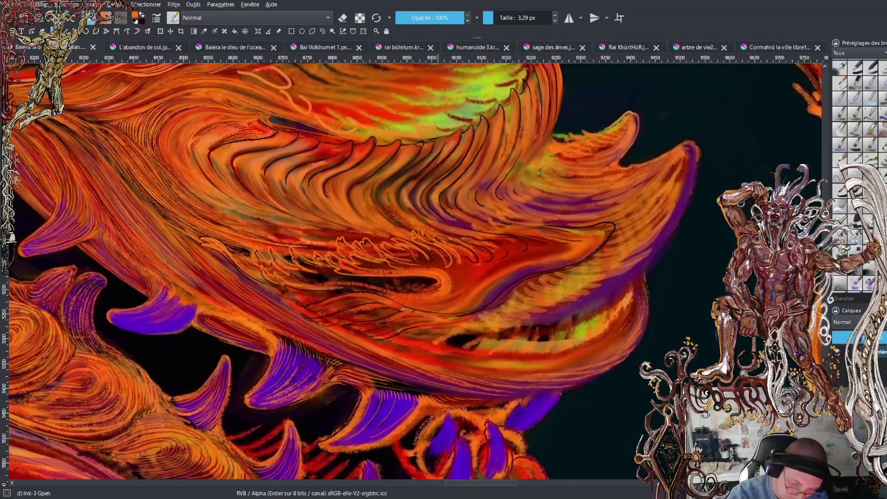
mouse_move(457, 275)
left_mouse_down()
mouse_move(460, 291)
mouse_move(480, 276)
left_mouse_up()
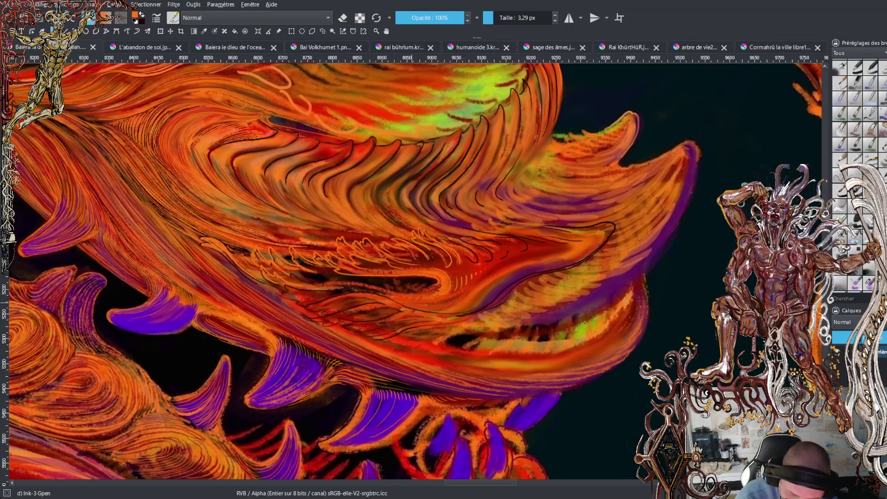
mouse_move(469, 288)
left_mouse_down()
mouse_move(511, 259)
mouse_move(553, 251)
mouse_move(546, 260)
left_mouse_up()
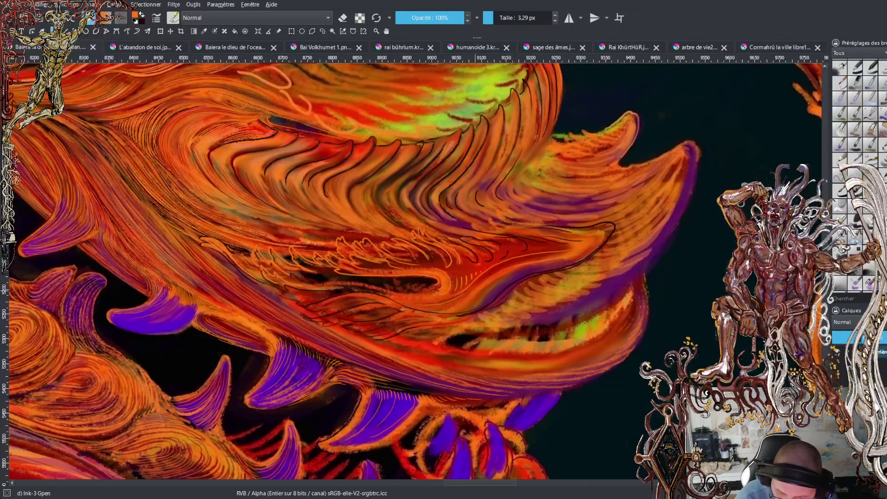
mouse_move(471, 298)
left_mouse_down()
mouse_move(508, 275)
mouse_move(579, 256)
left_mouse_up()
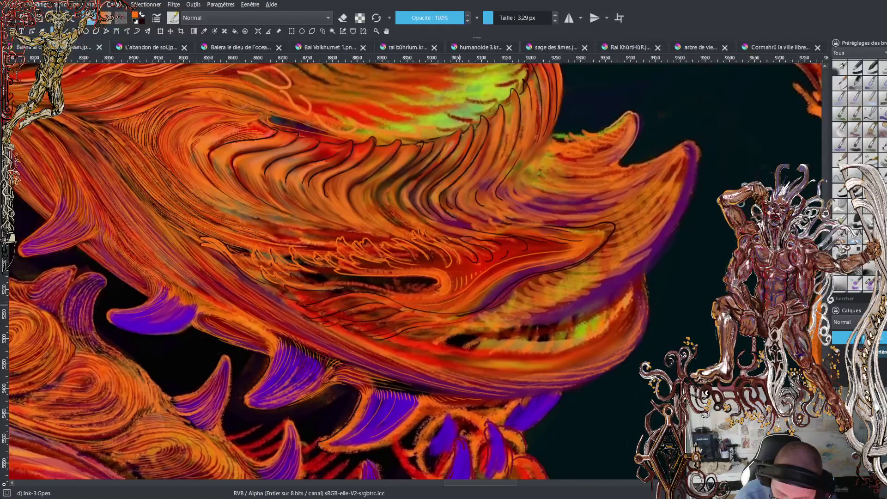
mouse_move(488, 295)
left_mouse_down()
mouse_move(523, 274)
mouse_move(583, 257)
mouse_move(599, 245)
mouse_move(581, 229)
left_mouse_up()
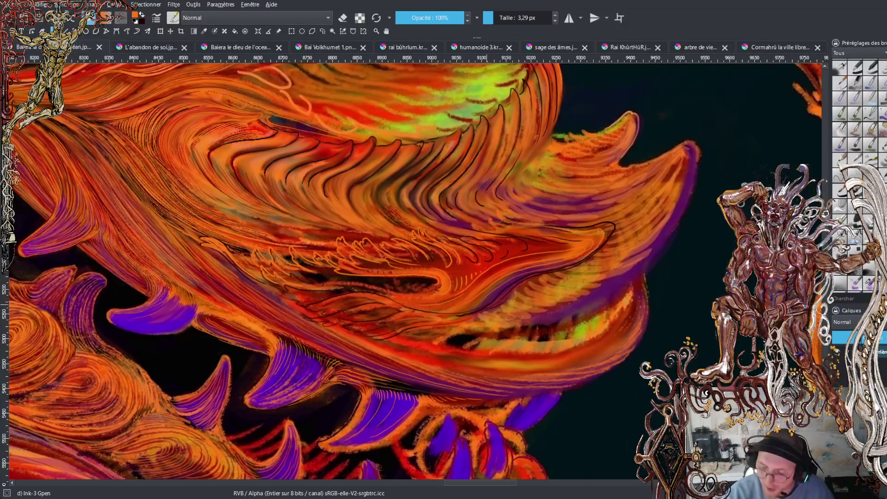
scroll(487, 305, "down", 3)
scroll(487, 305, "up", 1)
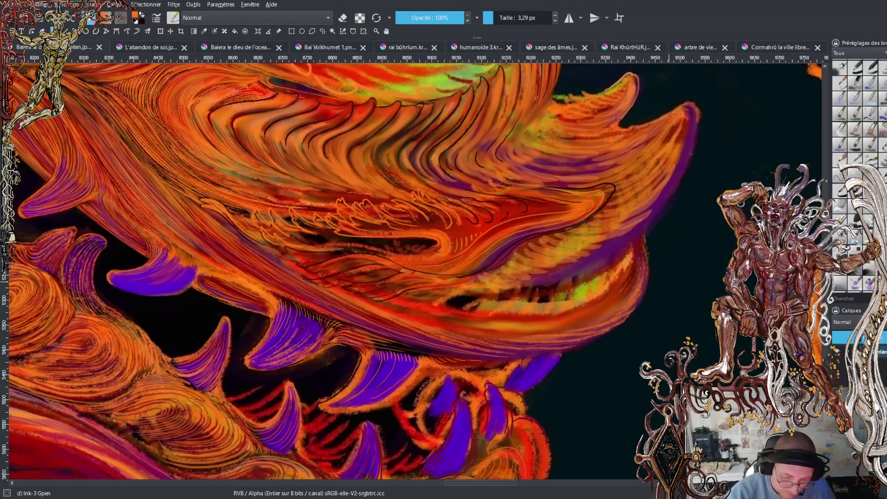
key("minus")
key("minus")
key("minus")
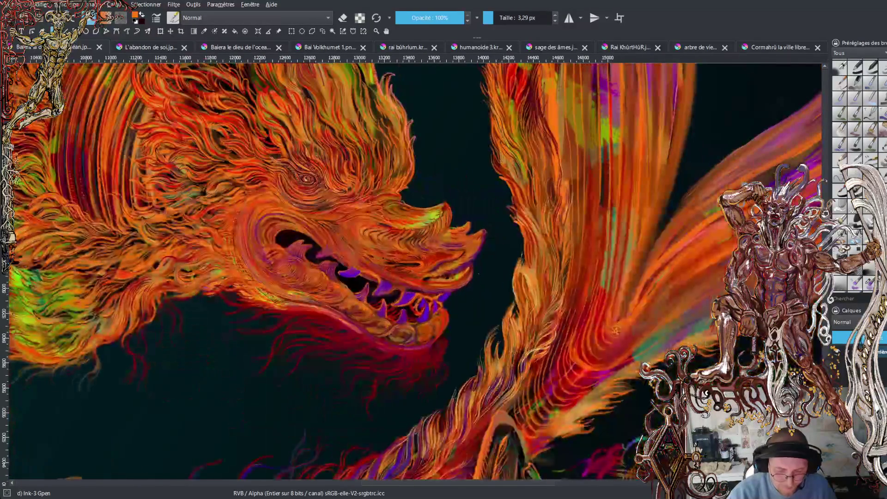
left_click_drag(552, 484, 478, 482)
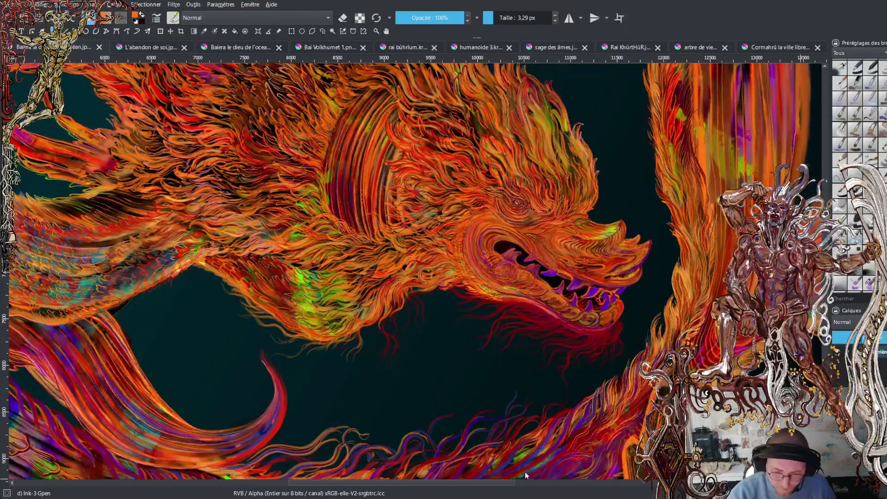
key("minus")
key("minus")
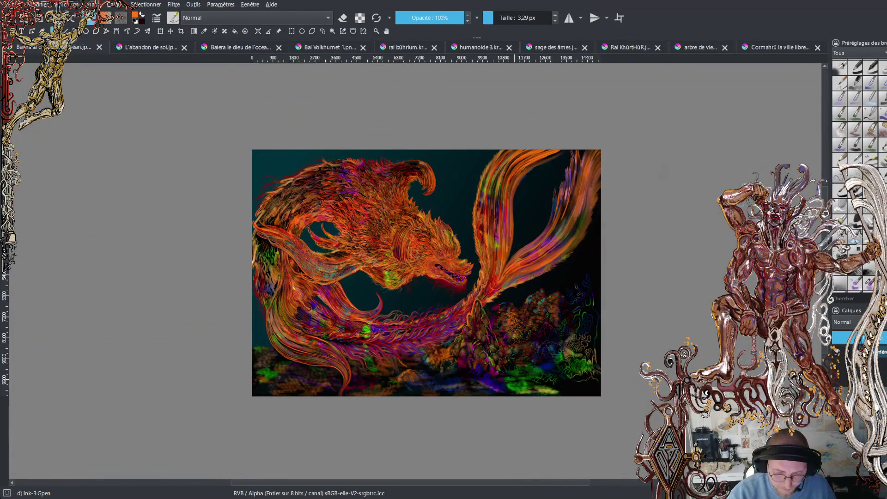
key("plus")
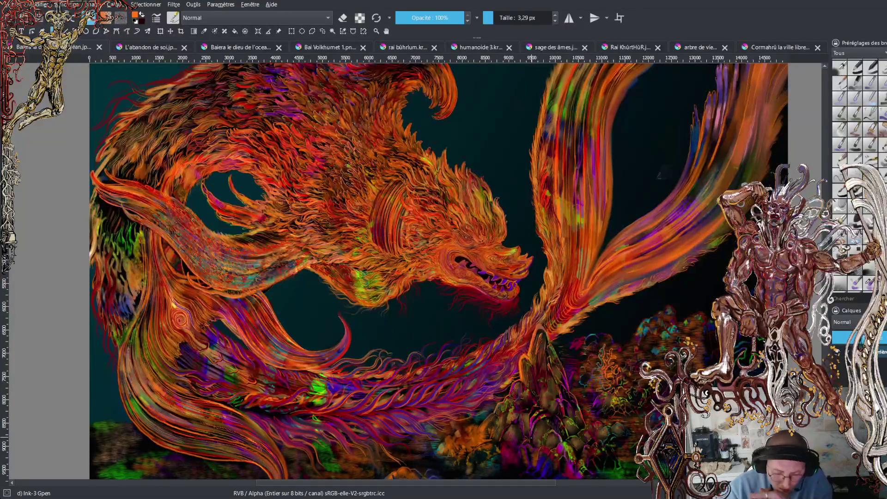
scroll(434, 286, "up", 3)
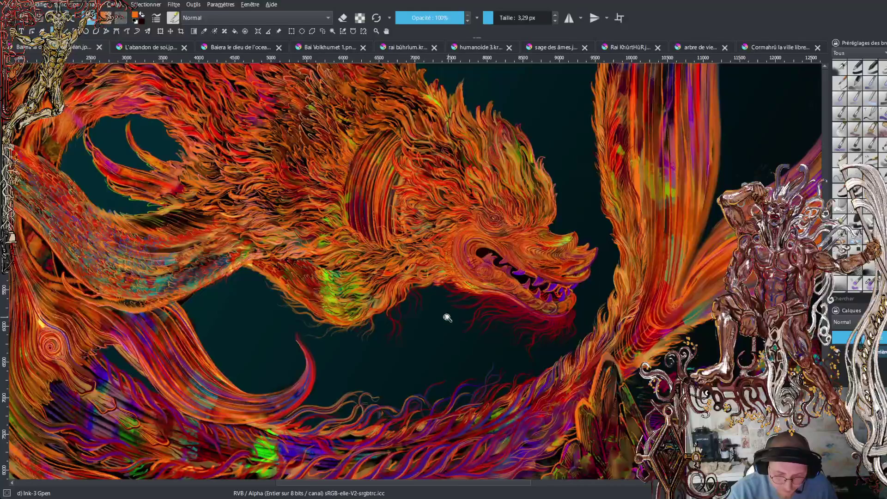
scroll(448, 305, "up", 3)
scroll(449, 295, "up", 5)
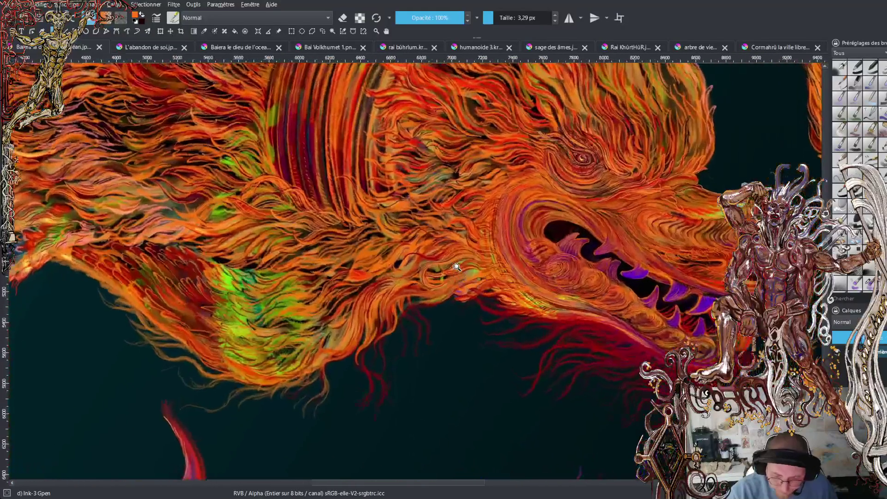
scroll(463, 236, "up", 3)
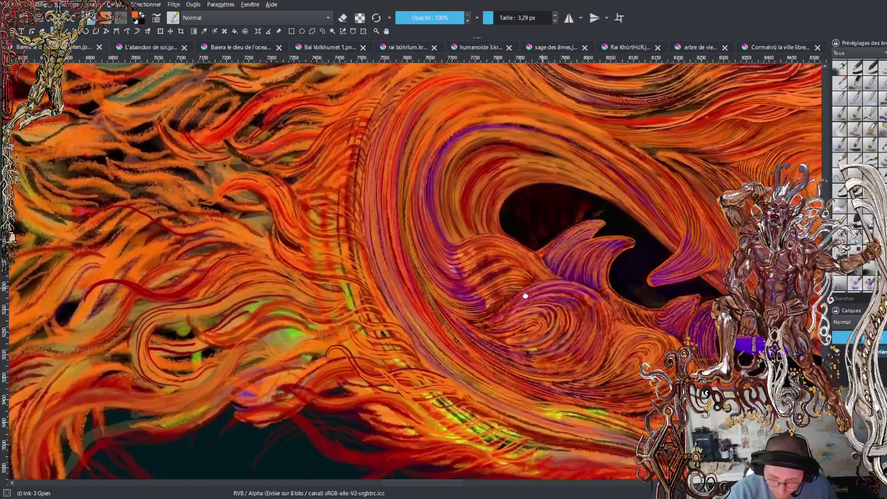
scroll(513, 309, "up", 4)
scroll(522, 308, "up", 3)
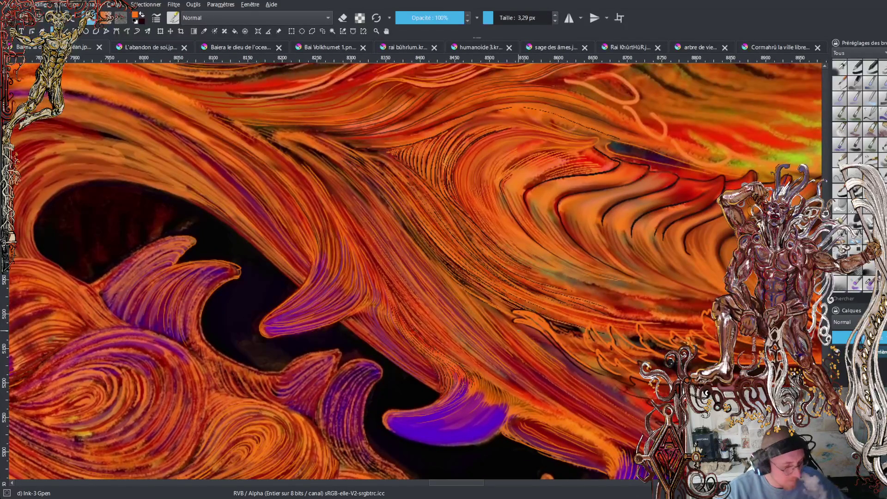
mouse_move(376, 372)
left_mouse_down()
mouse_move(515, 351)
mouse_move(746, 400)
left_mouse_up()
scroll(515, 304, "down", 5)
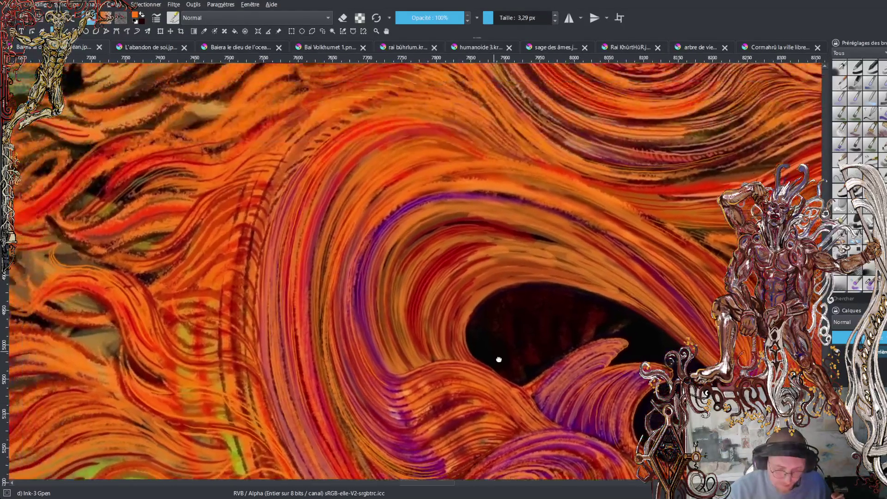
scroll(412, 268, "down", 1)
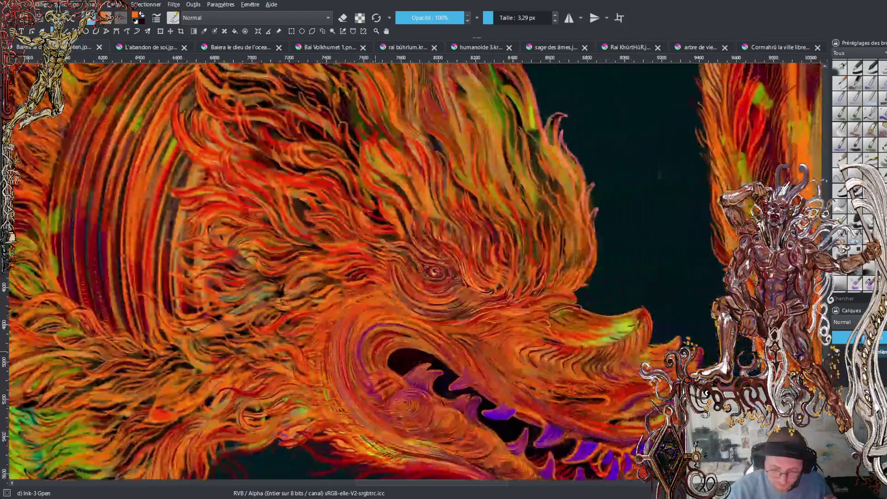
scroll(411, 268, "down", 1)
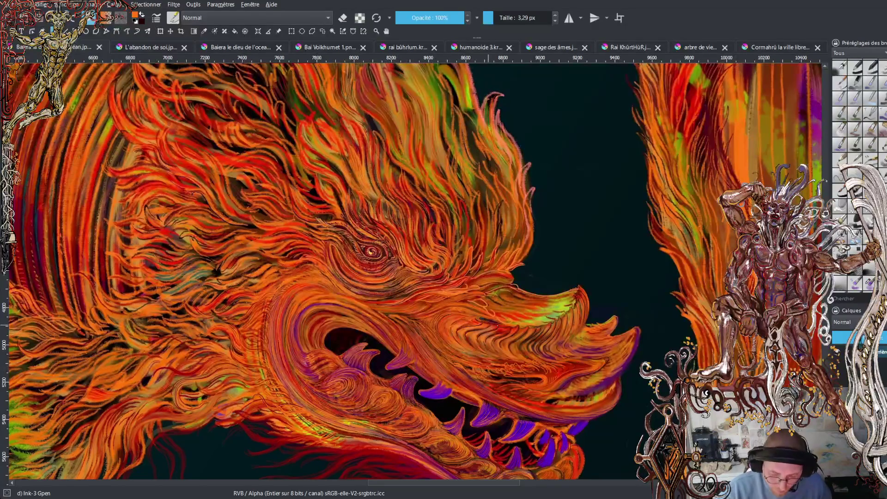
scroll(411, 272, "down", 5)
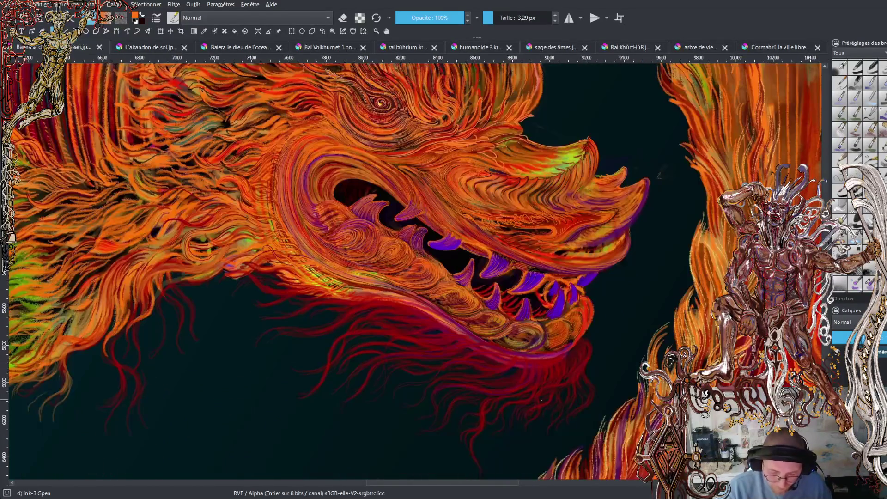
scroll(416, 273, "down", 2)
key("minus")
key("minus")
key("minus")
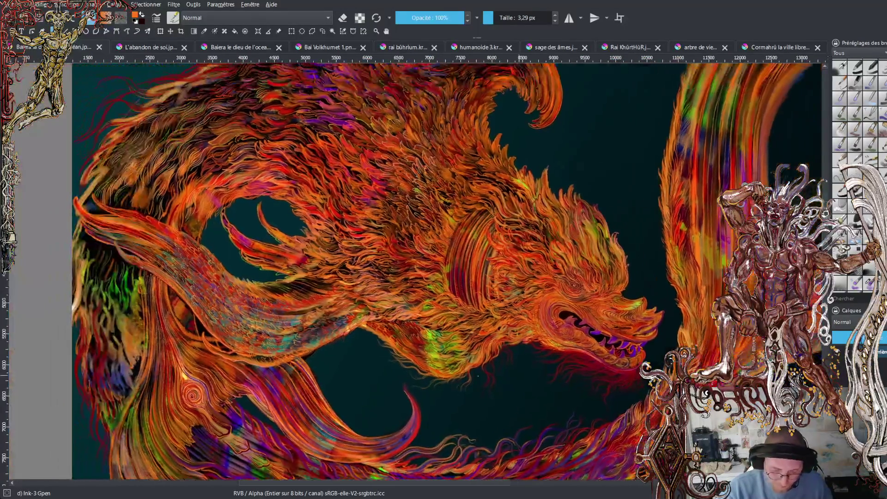
scroll(416, 273, "up", 6)
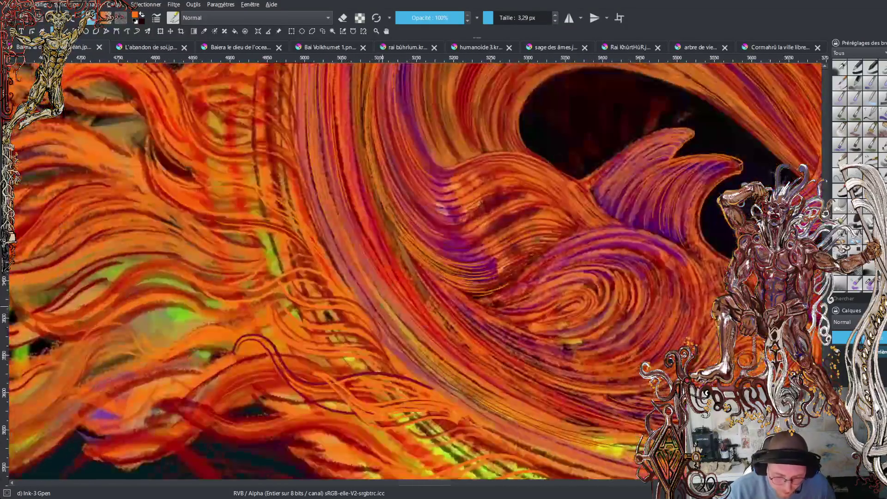
left_click_drag(512, 296, 399, 293)
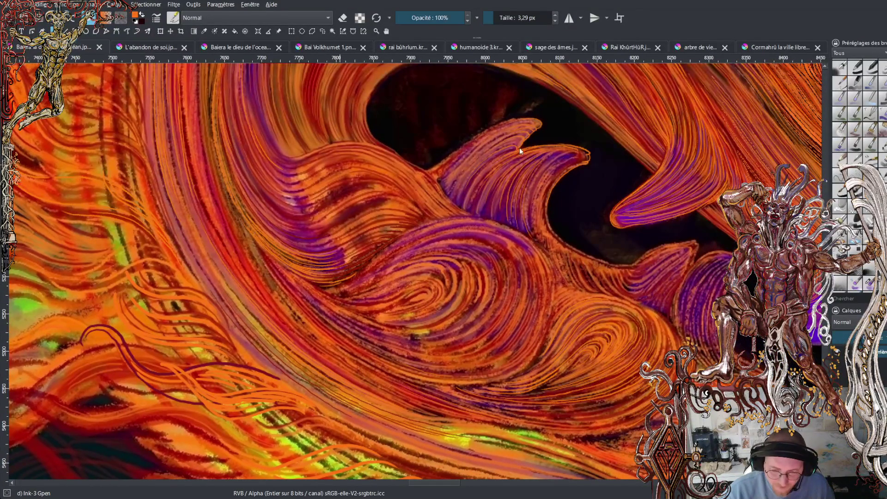
Centre the view on the purple fang and drop brush opacity to 39%, undoing trial strokes.
mouse_move(324, 137)
left_mouse_down()
mouse_move(370, 226)
mouse_move(407, 273)
left_mouse_up()
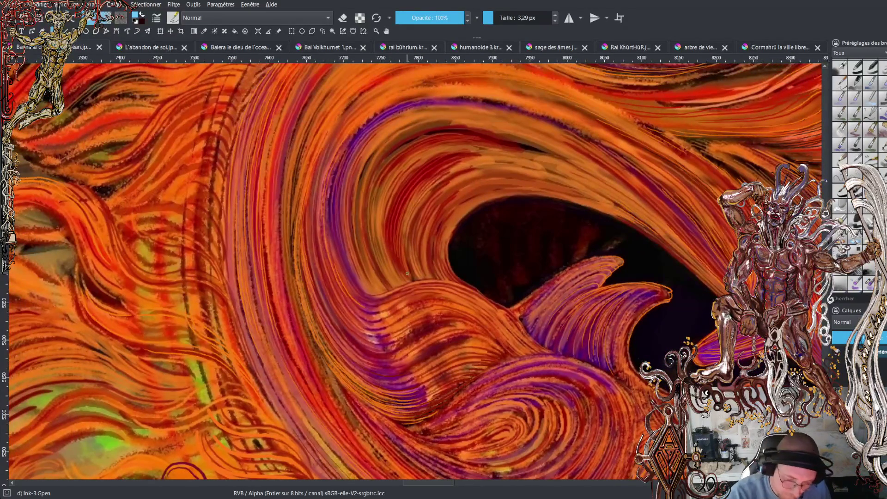
left_click(433, 21)
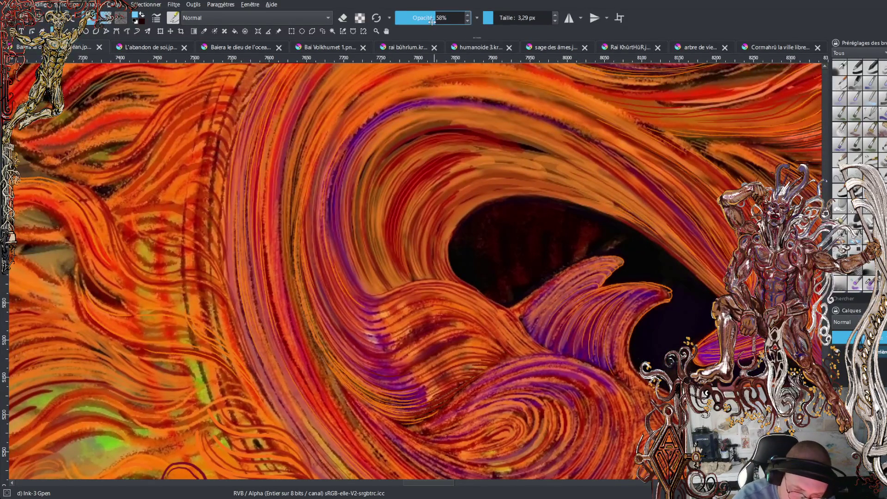
left_click_drag(363, 291, 341, 253)
key("ctrl+z")
key("o")
key("o")
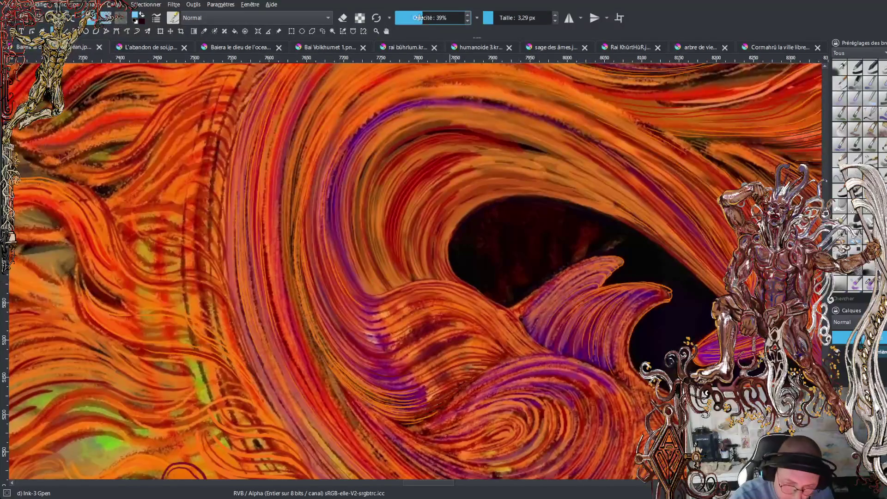
mouse_move(364, 291)
left_mouse_down()
mouse_move(338, 243)
mouse_move(337, 191)
left_mouse_up()
key("ctrl+z")
Paint faint low-opacity strokes up along the purple fang's edge, tip and wave edge.
mouse_move(347, 255)
left_mouse_down()
mouse_move(340, 225)
mouse_move(348, 162)
left_mouse_up()
left_click_drag(342, 233, 355, 155)
left_click_drag(360, 269, 353, 188)
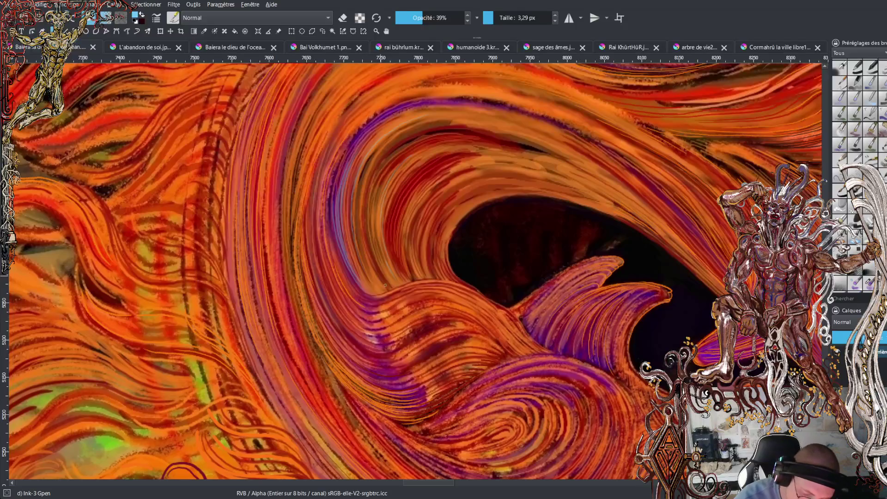
mouse_move(364, 255)
left_mouse_down()
mouse_move(355, 216)
mouse_move(373, 155)
left_mouse_up()
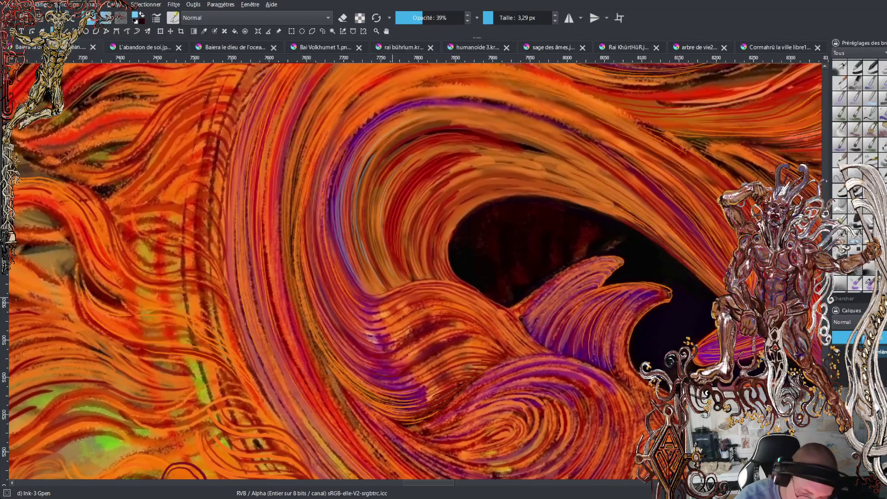
left_click_drag(346, 271, 330, 225)
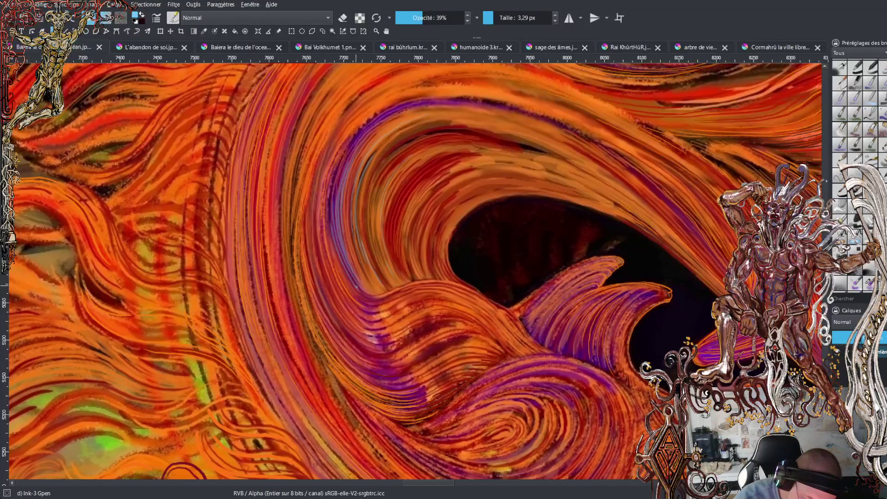
left_click_drag(373, 299, 343, 268)
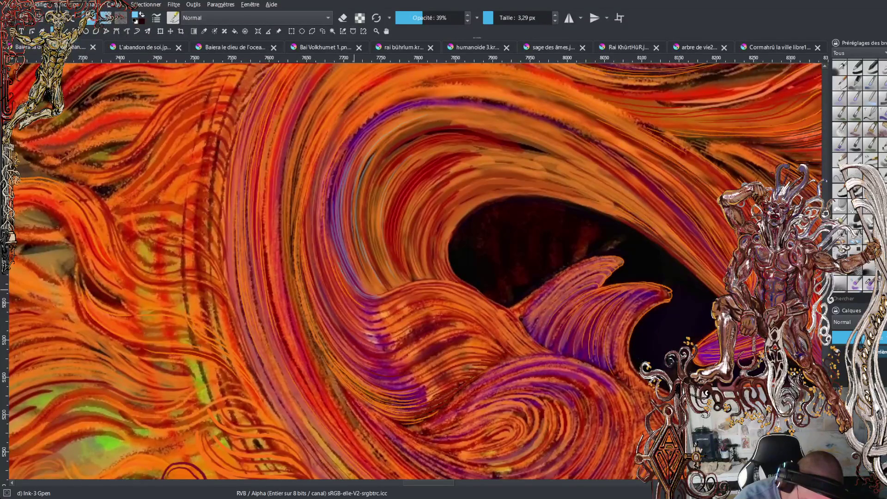
mouse_move(331, 244)
left_mouse_down()
mouse_move(337, 168)
mouse_move(391, 104)
left_mouse_up()
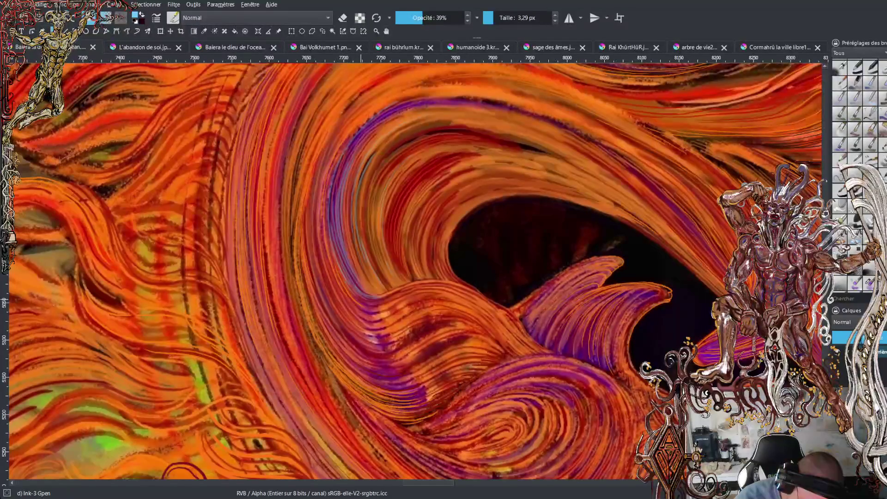
Add thin faint light strokes up the purple fang and along its base.
mouse_move(329, 239)
left_mouse_down()
mouse_move(334, 165)
mouse_move(361, 130)
left_mouse_up()
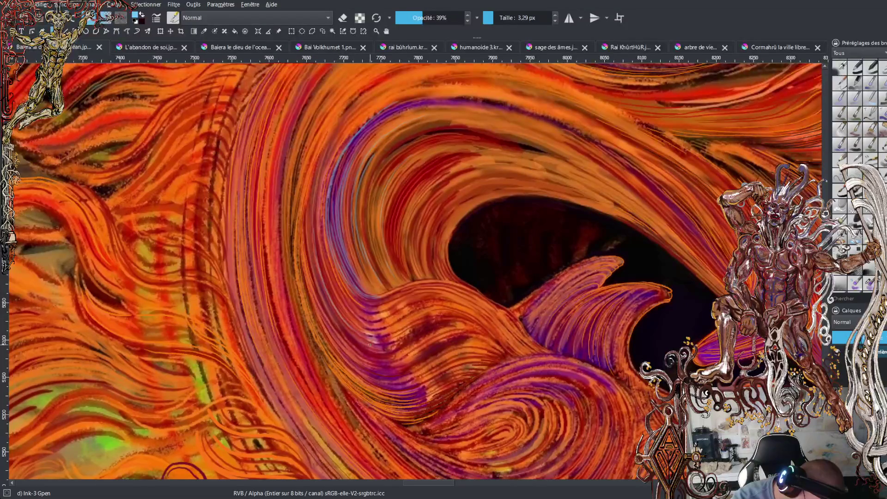
mouse_move(344, 327)
left_mouse_down()
mouse_move(313, 255)
mouse_move(319, 164)
left_mouse_up()
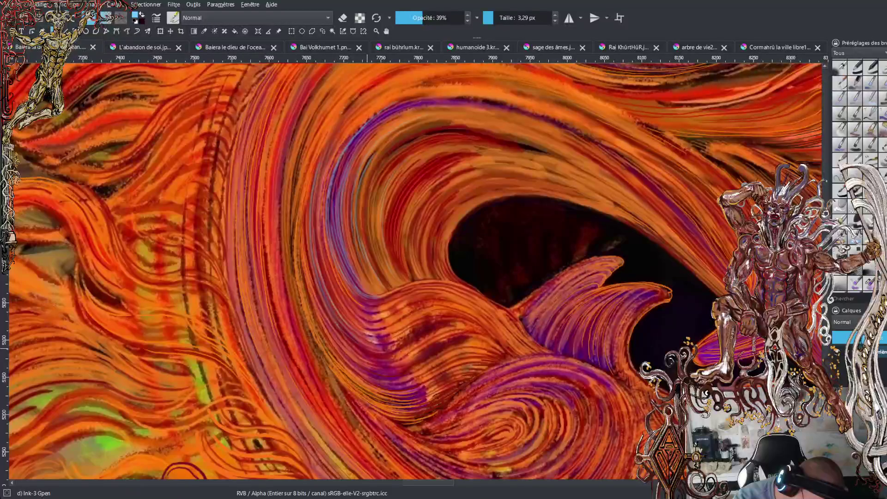
mouse_move(326, 311)
left_mouse_down()
mouse_move(306, 233)
mouse_move(320, 153)
left_mouse_up()
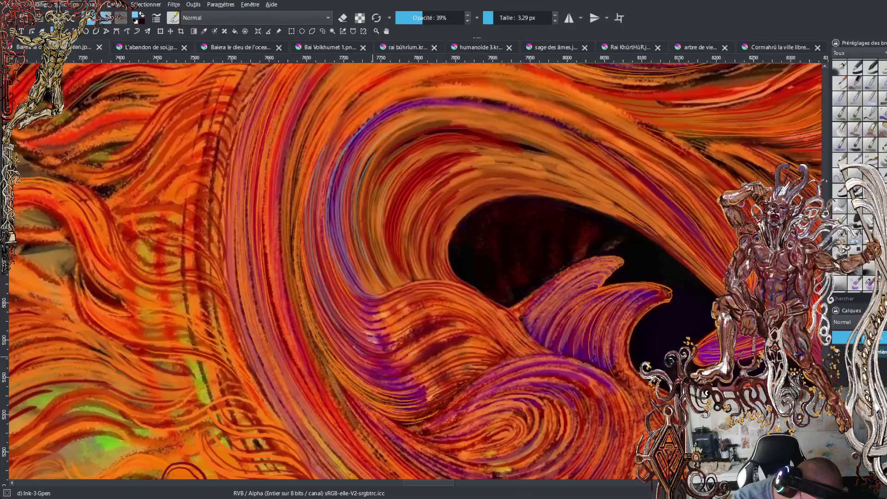
Paint several thin light streaks rising up through the orange swirl.
left_click_drag(342, 336, 314, 286)
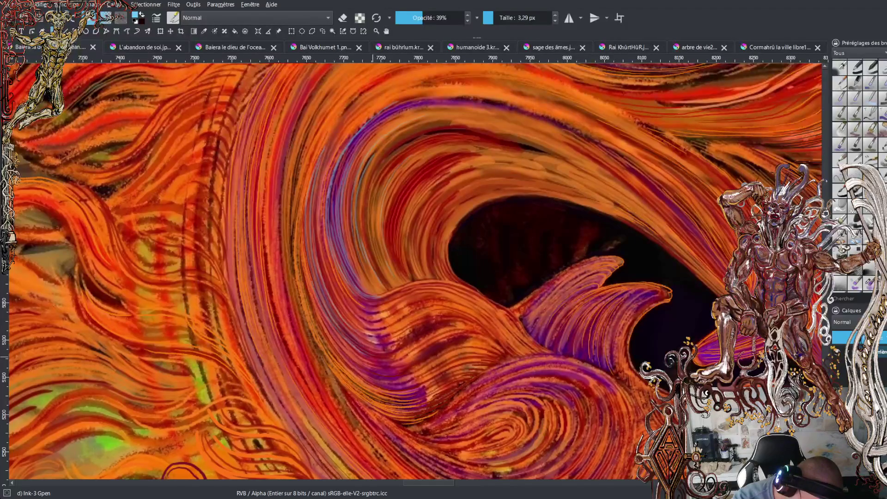
mouse_move(363, 357)
left_mouse_down()
mouse_move(318, 309)
mouse_move(306, 273)
left_mouse_up()
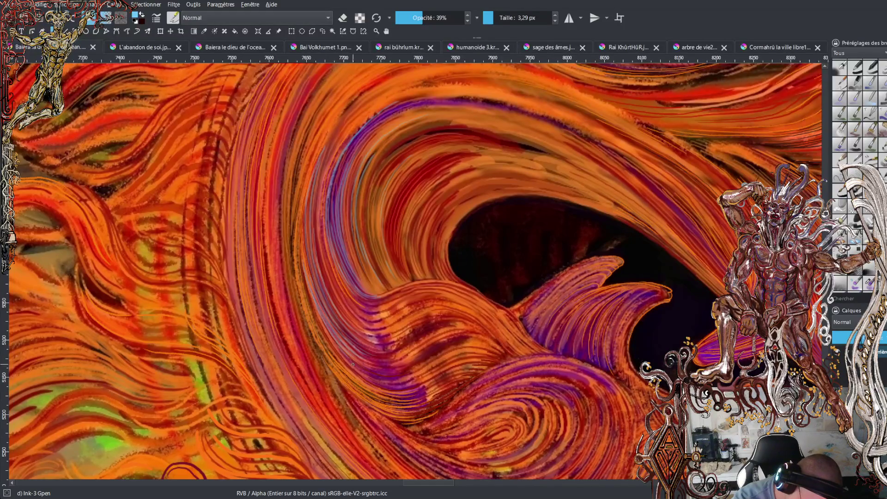
left_click_drag(317, 312, 299, 224)
mouse_move(331, 347)
left_mouse_down()
mouse_move(307, 295)
mouse_move(297, 226)
mouse_move(317, 329)
mouse_move(310, 313)
mouse_move(297, 223)
left_mouse_up()
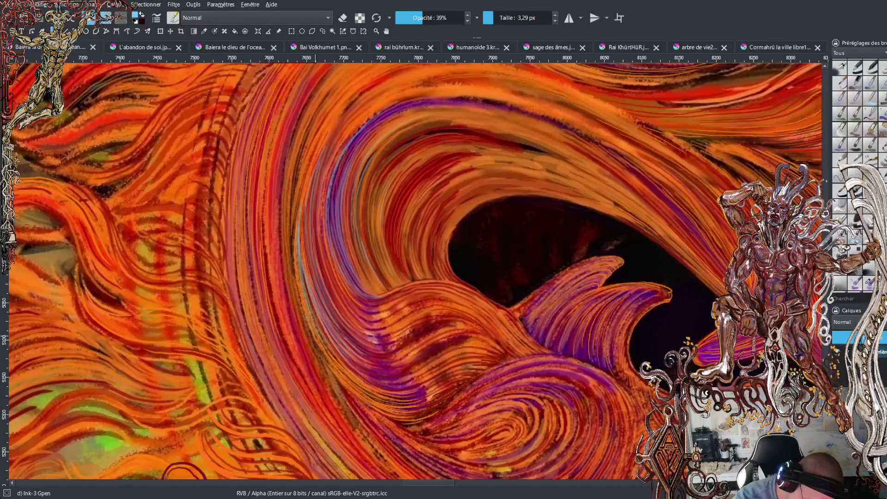
mouse_move(296, 280)
left_mouse_down()
mouse_move(293, 220)
mouse_move(312, 156)
left_mouse_up()
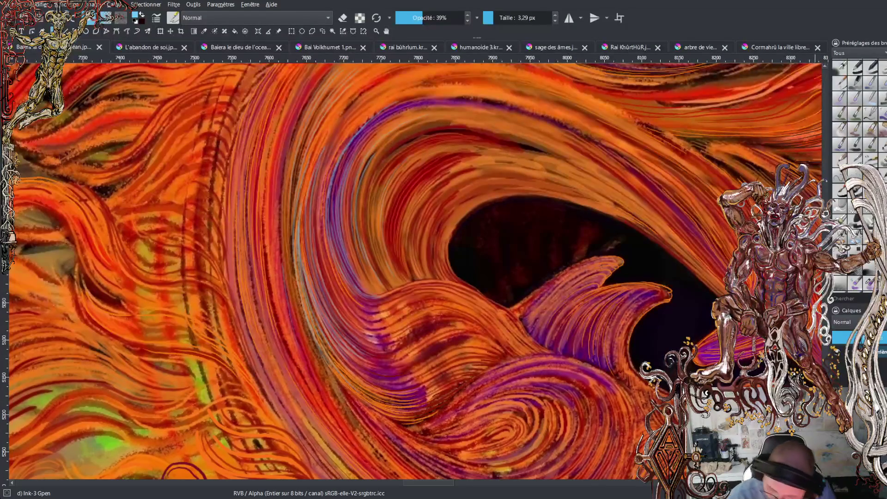
scroll(323, 250, "down", 3)
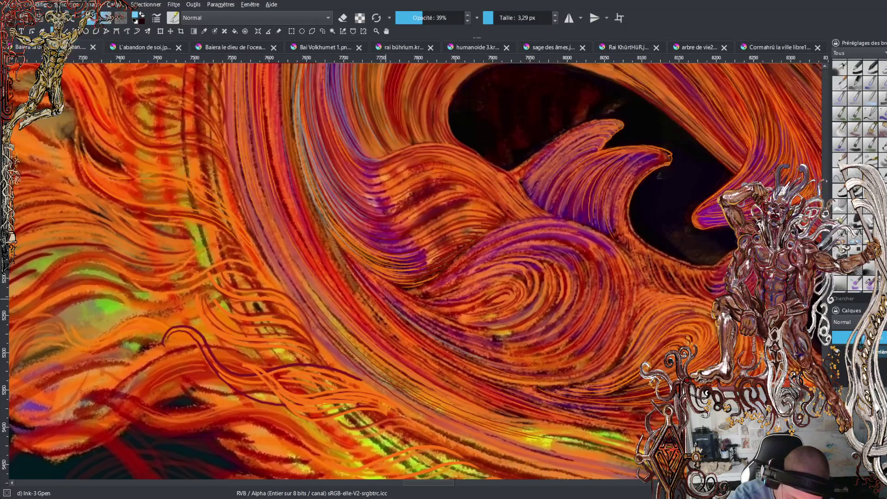
Paint faint streaks along the flowing swirl lines below the mouth, then save the file.
mouse_move(471, 358)
left_mouse_down()
mouse_move(553, 372)
mouse_move(533, 376)
mouse_move(573, 373)
left_mouse_up()
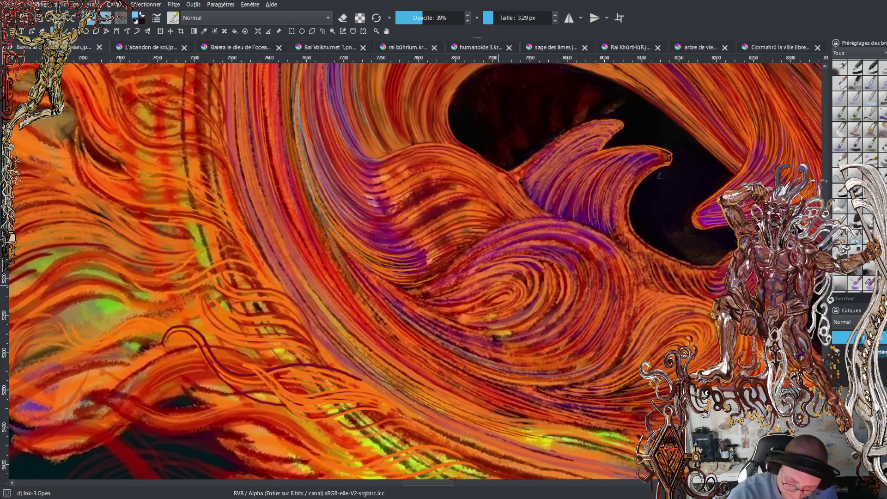
left_click_drag(314, 232, 369, 319)
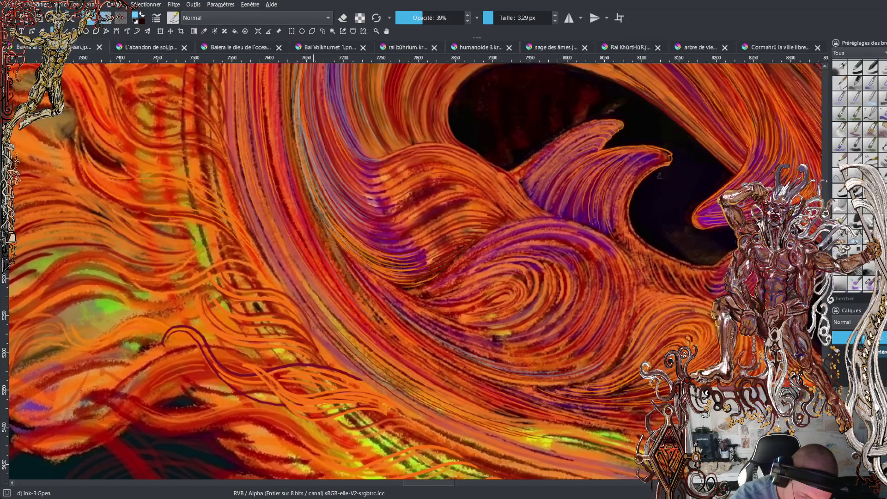
mouse_move(336, 280)
left_mouse_down()
mouse_move(407, 352)
mouse_move(464, 392)
mouse_move(523, 416)
left_mouse_up()
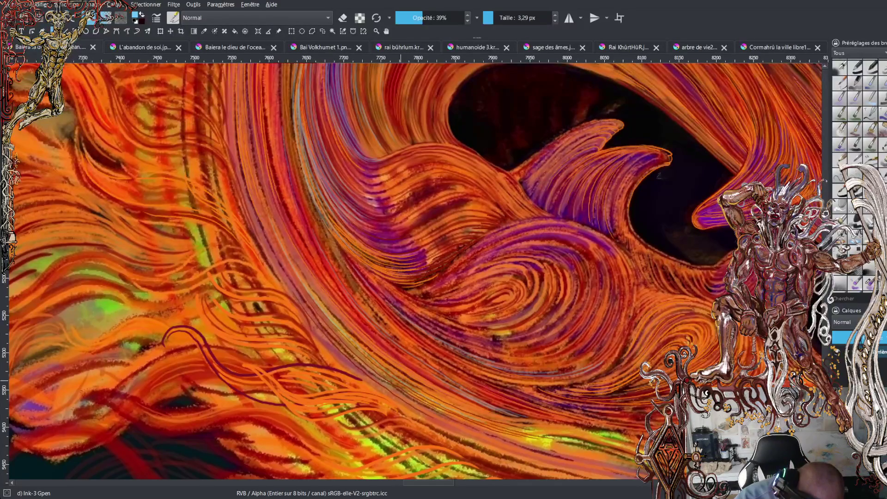
left_click_drag(558, 442, 631, 461)
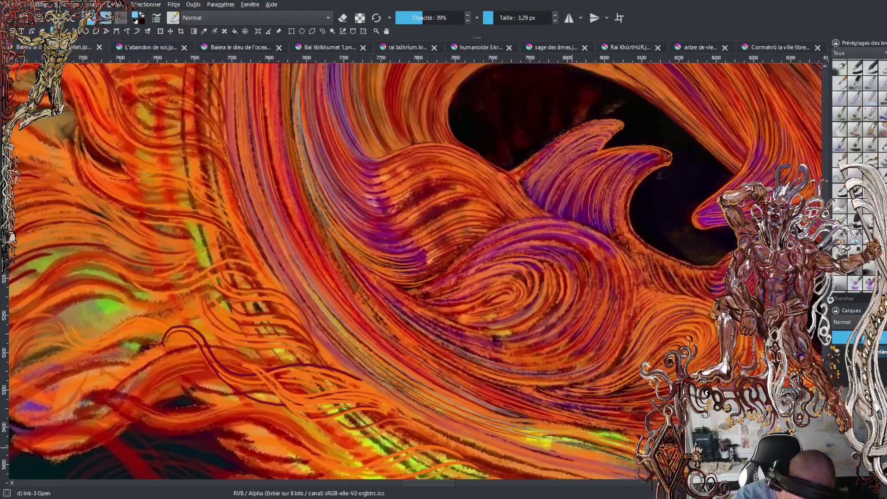
key("ctrl+s")
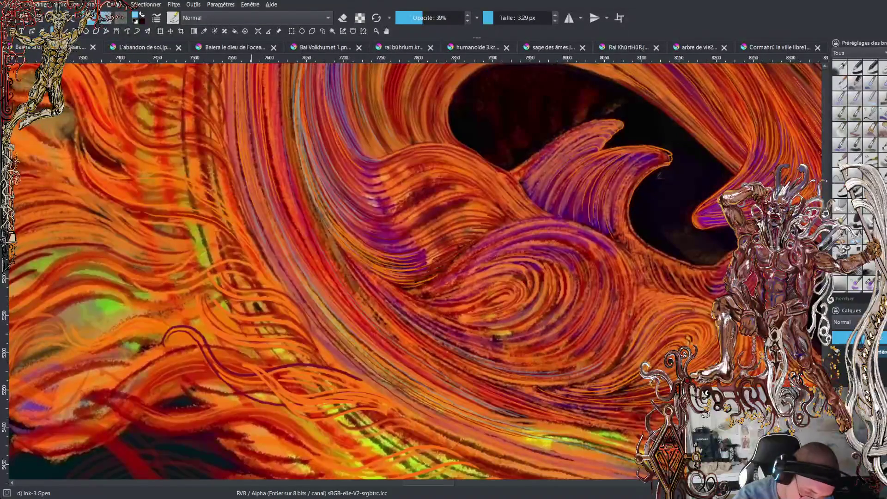
Add a bright diagonal streak through the purple swirl and a short mark lower down.
left_click_drag(300, 302, 400, 393)
left_click_drag(437, 415, 451, 423)
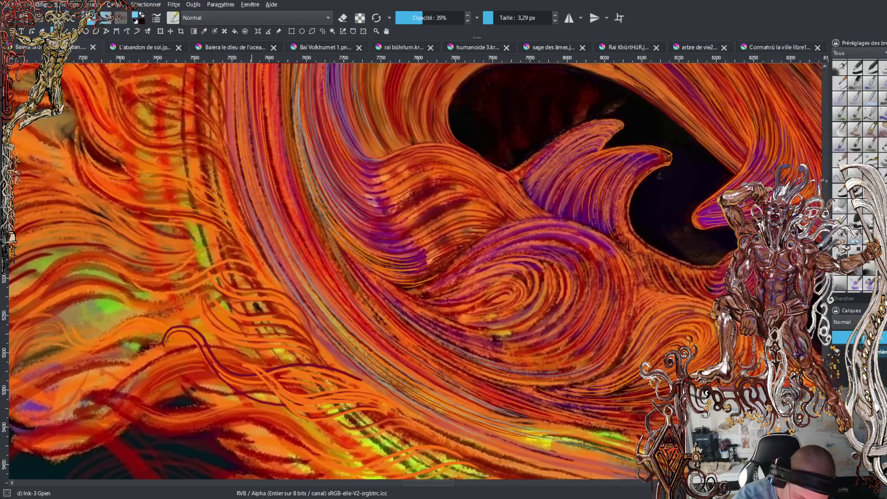
left_click_drag(538, 462, 556, 457)
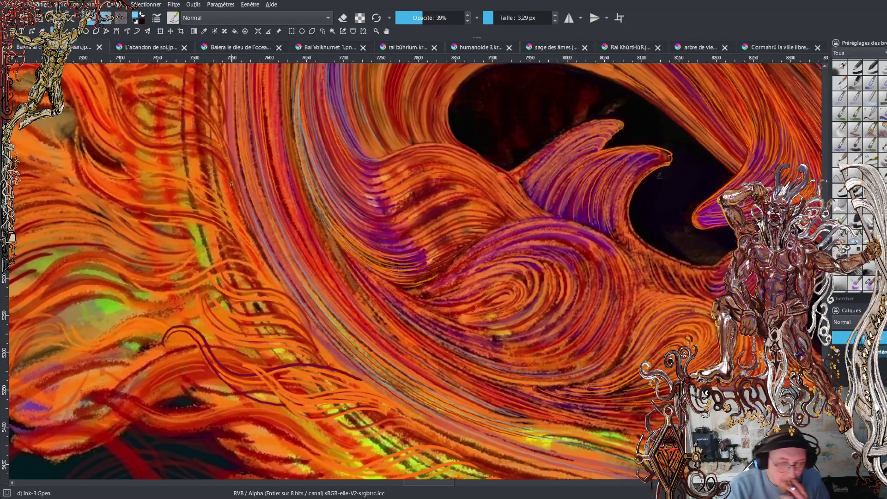
Zoom in close on the dragon's teeth and brighten the purple fang's edge.
key("minus")
key("minus")
key("minus")
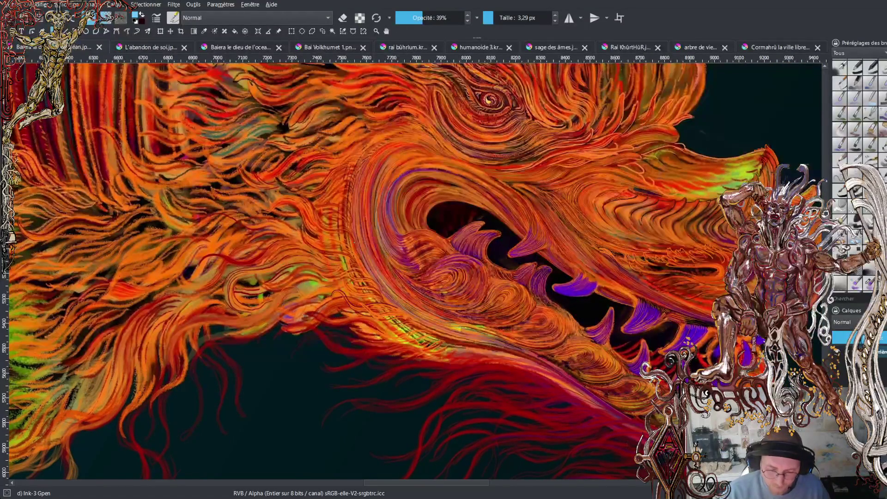
key("plus")
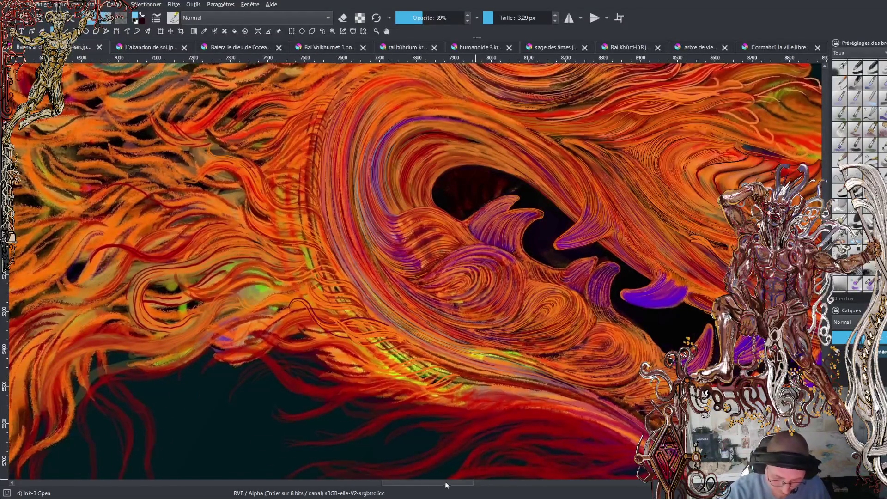
left_click_drag(444, 482, 460, 484)
key("plus")
key("plus")
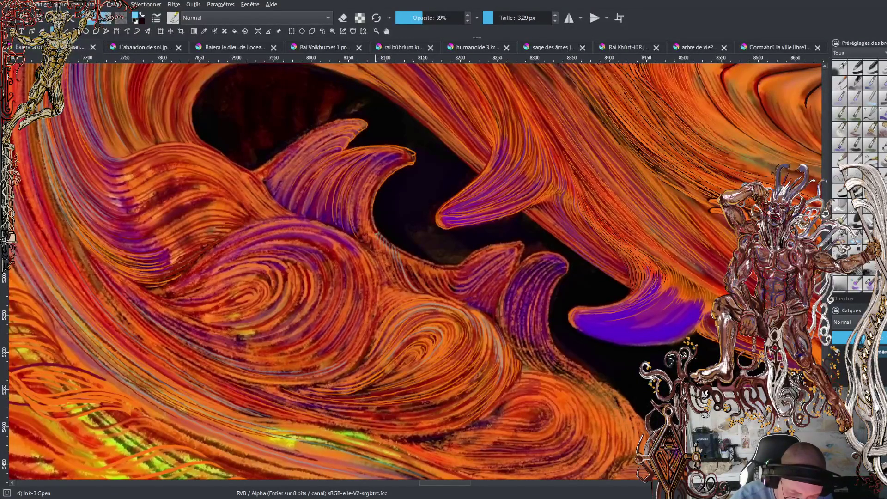
mouse_move(370, 218)
left_mouse_down()
mouse_move(375, 187)
mouse_move(406, 156)
left_mouse_up()
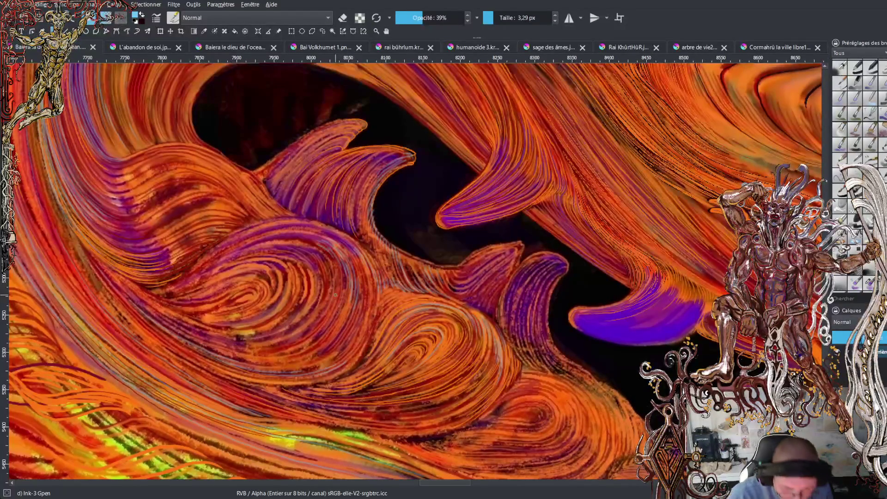
Paint light streaks up through the purple and orange waves, undoing unwanted strokes.
scroll(335, 295, "down", 2)
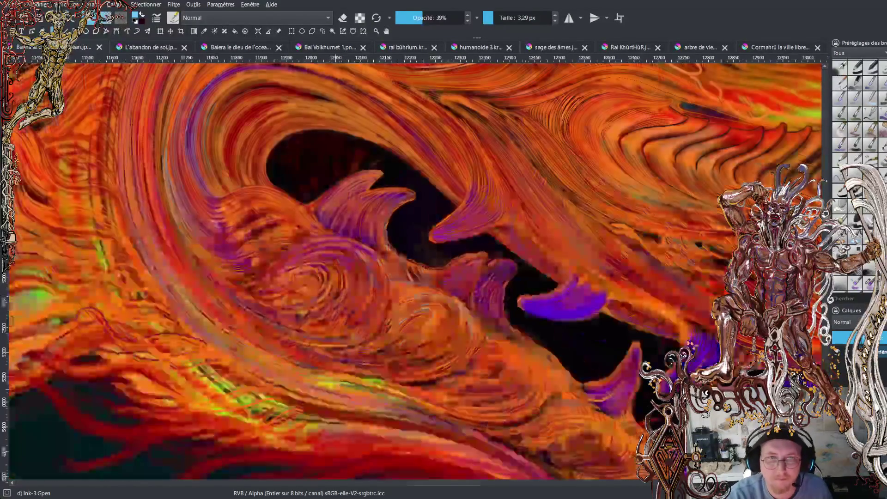
scroll(362, 287, "down", 4)
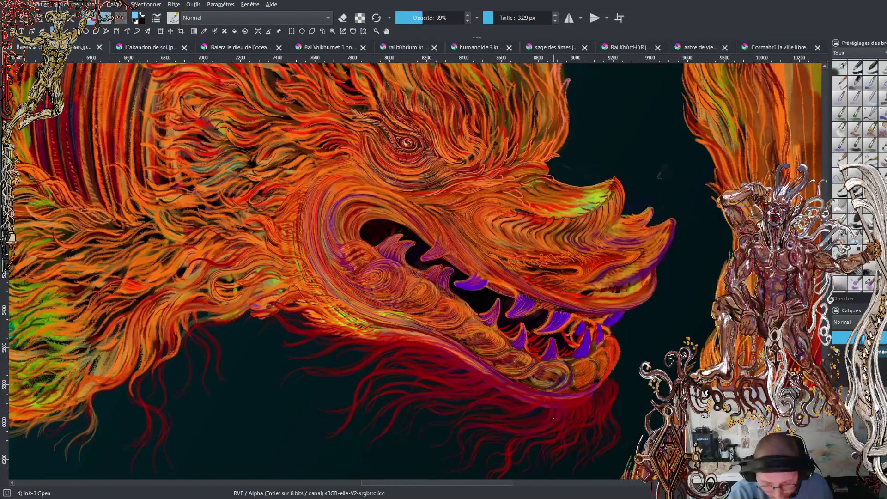
scroll(553, 418, "up", 3)
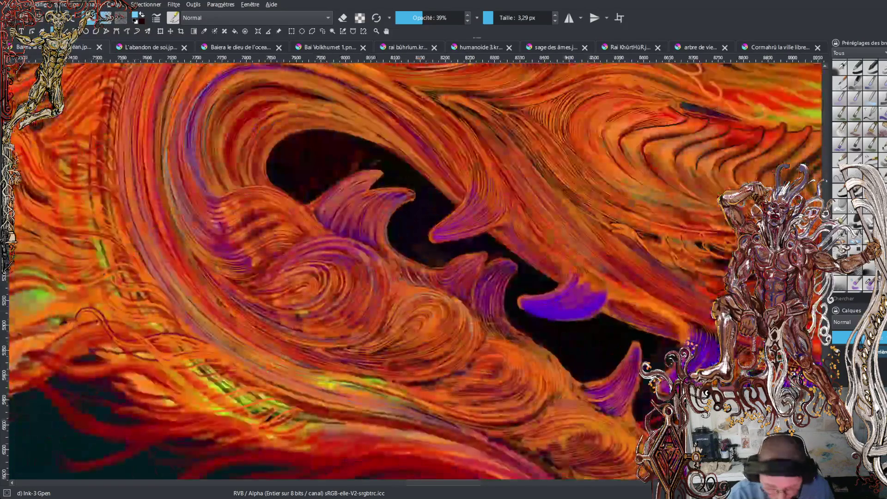
scroll(539, 345, "up", 3)
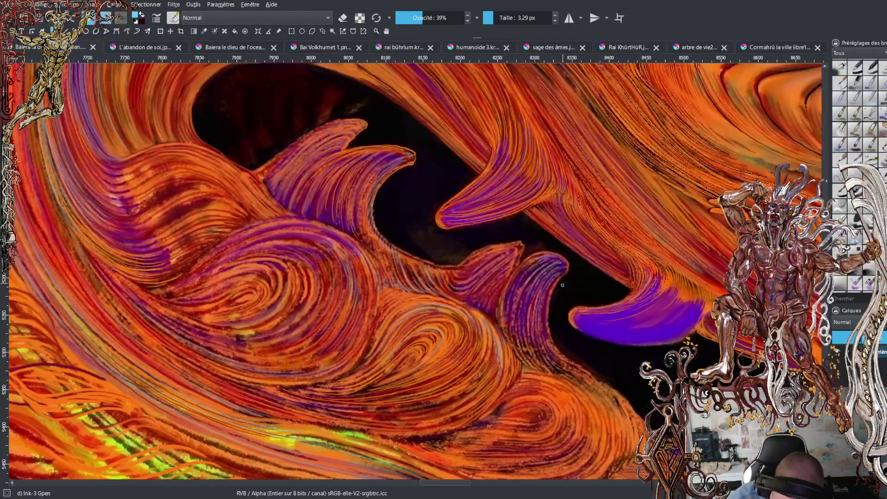
mouse_move(554, 343)
left_mouse_down()
mouse_move(551, 363)
mouse_move(573, 380)
left_mouse_up()
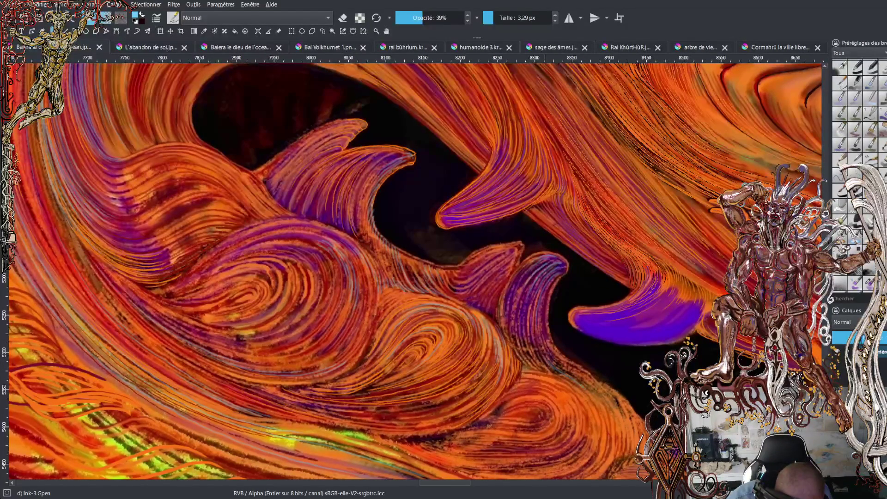
key("ctrl+z")
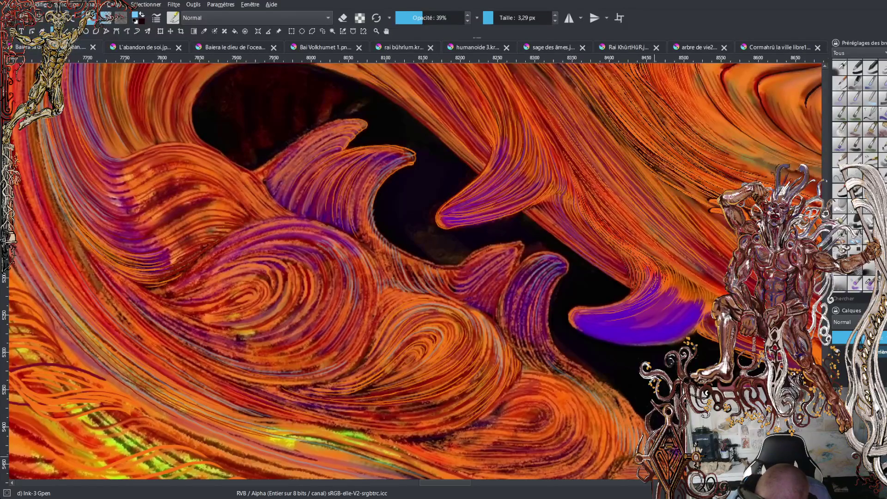
mouse_move(545, 339)
left_mouse_down()
mouse_move(546, 299)
mouse_move(562, 274)
left_mouse_up()
mouse_move(498, 323)
left_mouse_down()
mouse_move(502, 285)
mouse_move(491, 303)
mouse_move(519, 261)
mouse_move(519, 245)
left_mouse_up()
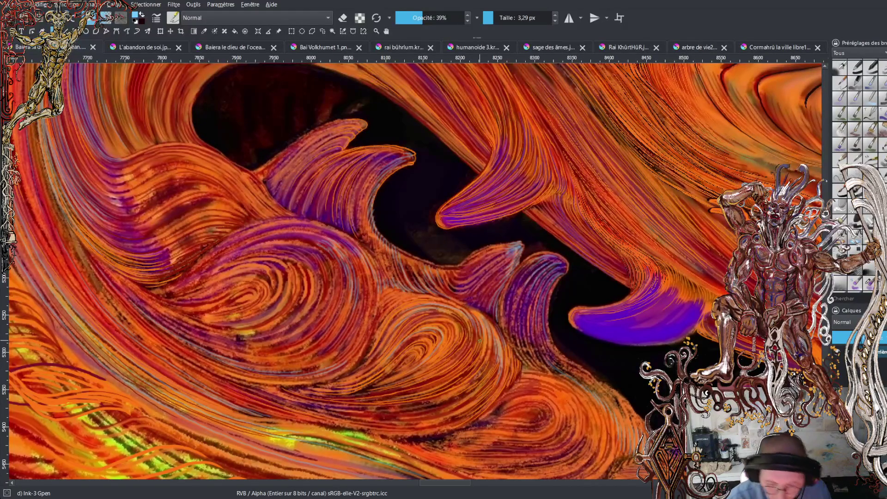
key("ctrl+z")
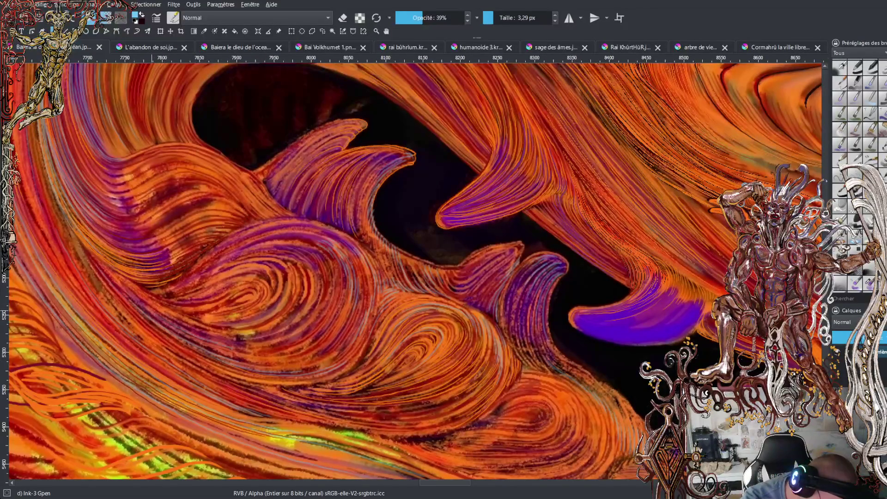
Add faint light strokes across the lower jaw's swirling curls.
mouse_move(185, 328)
left_mouse_down()
mouse_move(253, 346)
mouse_move(307, 332)
left_mouse_up()
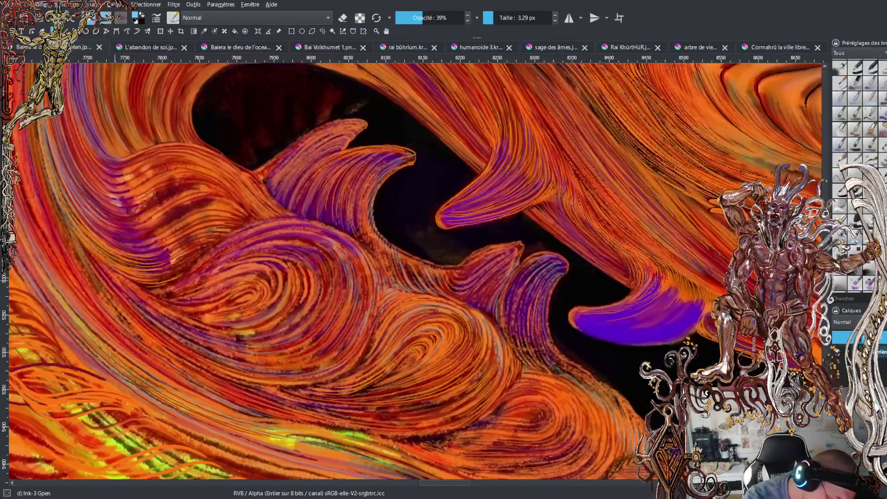
left_click_drag(139, 296, 194, 332)
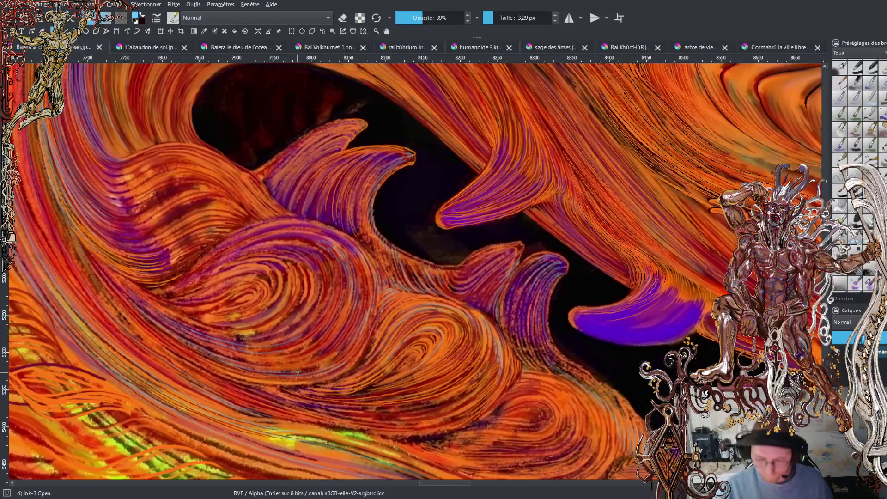
key("minus")
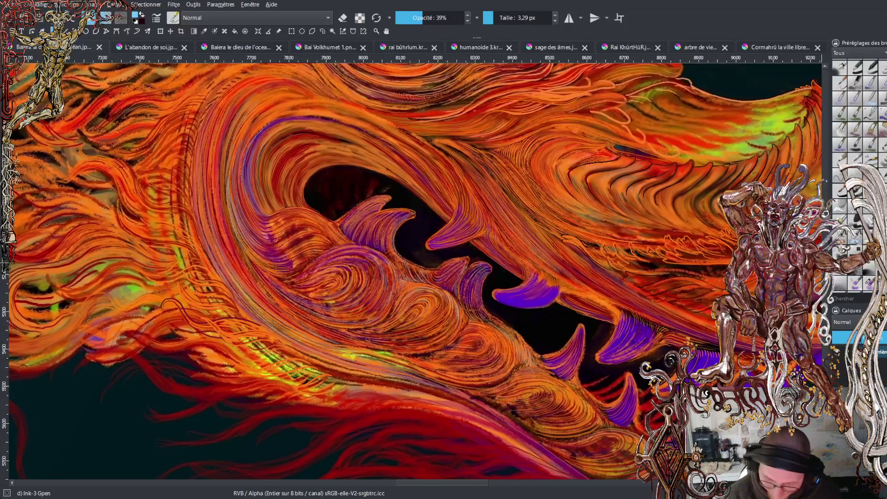
scroll(411, 272, "up", 5)
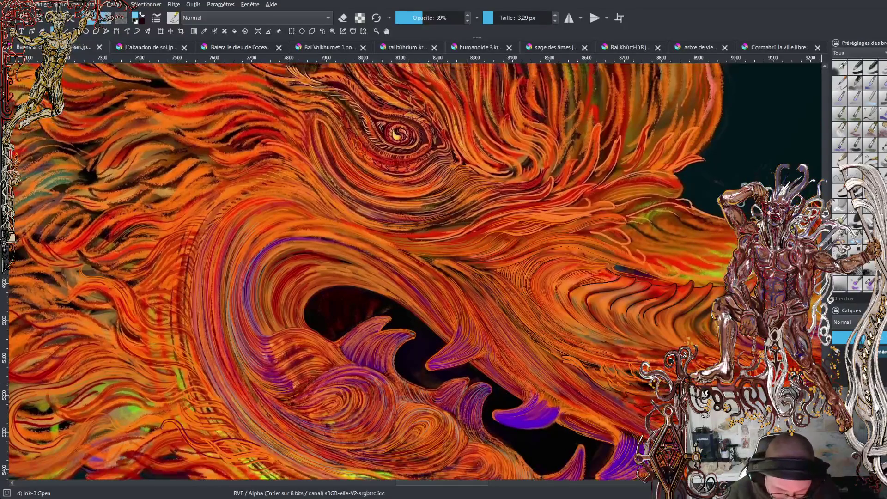
scroll(411, 272, "down", 8)
scroll(415, 271, "up", 4)
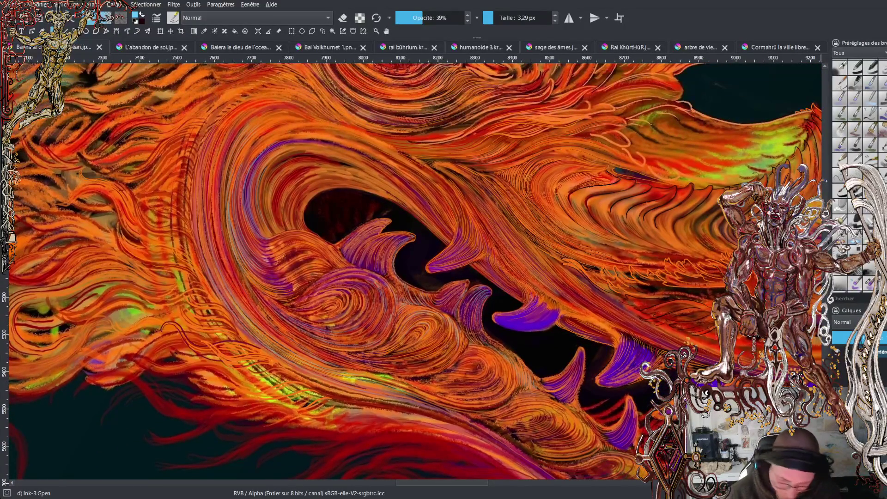
scroll(415, 272, "up", 6)
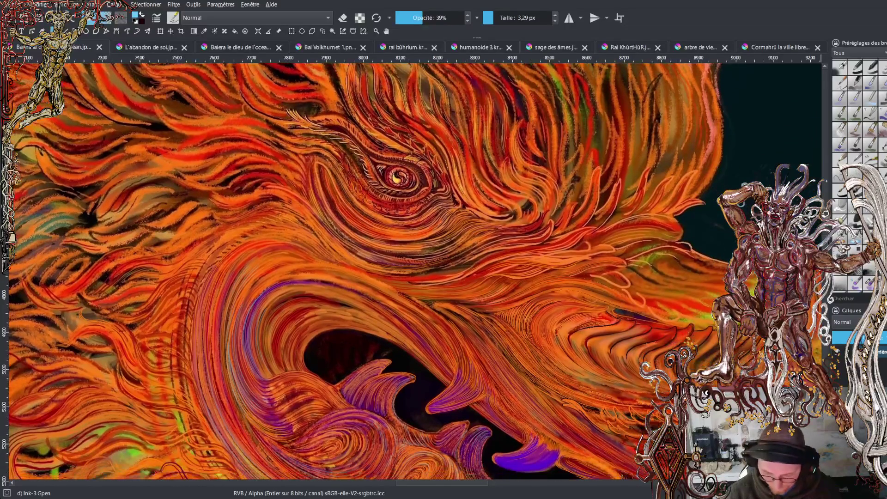
scroll(415, 271, "down", 1)
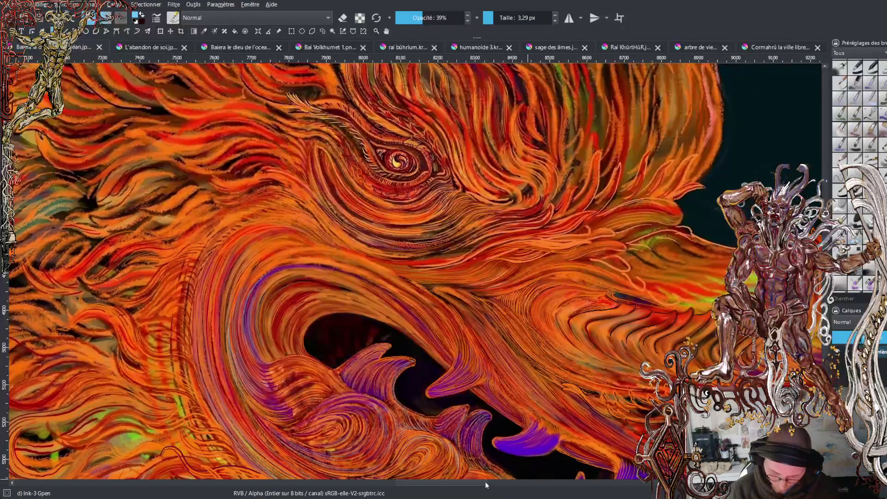
scroll(492, 485, "right", 4)
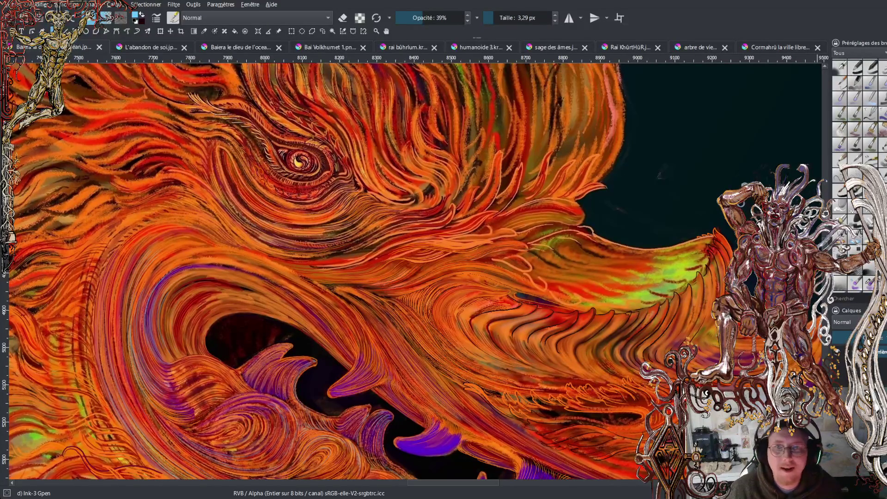
left_click(818, 95)
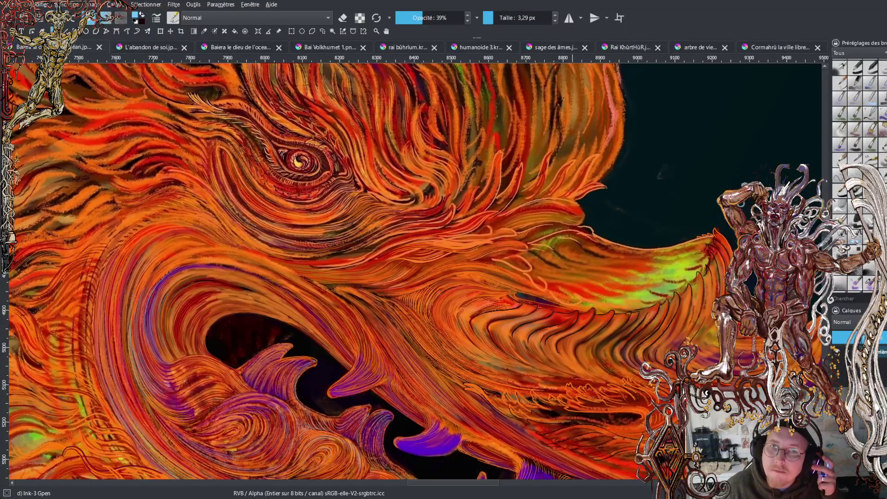
key("alt+Tab")
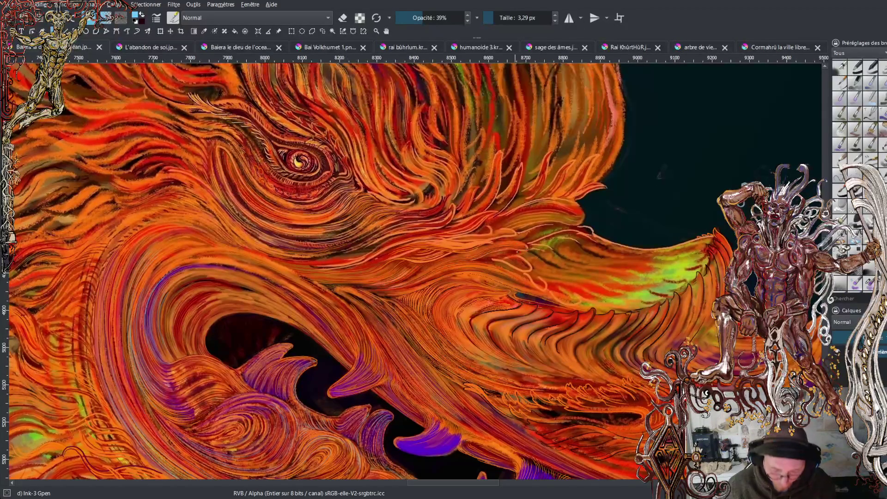
Frame the strands right of the eye and paint thin grey streaks running upward.
scroll(458, 360, "up", 5)
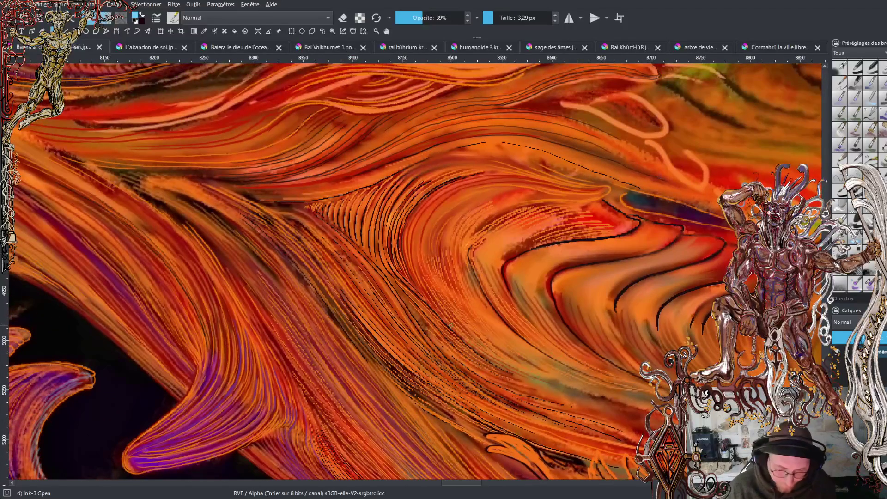
scroll(462, 484, "left", 5)
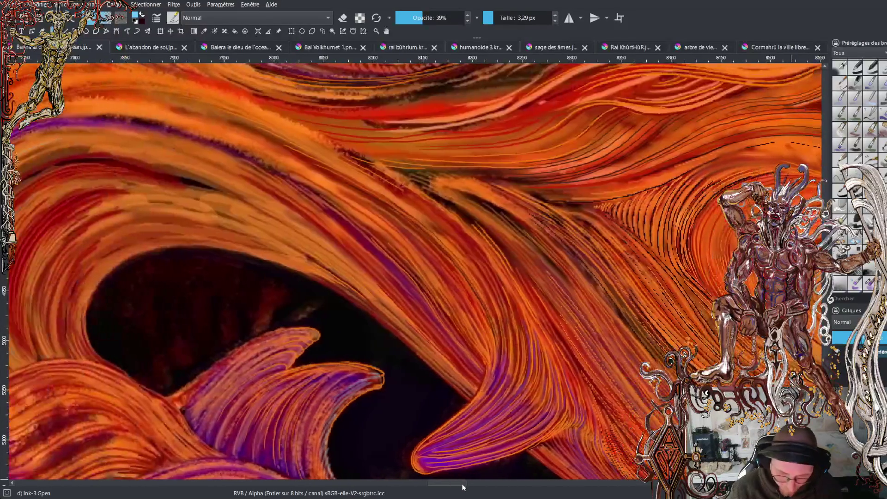
scroll(415, 271, "up", 5)
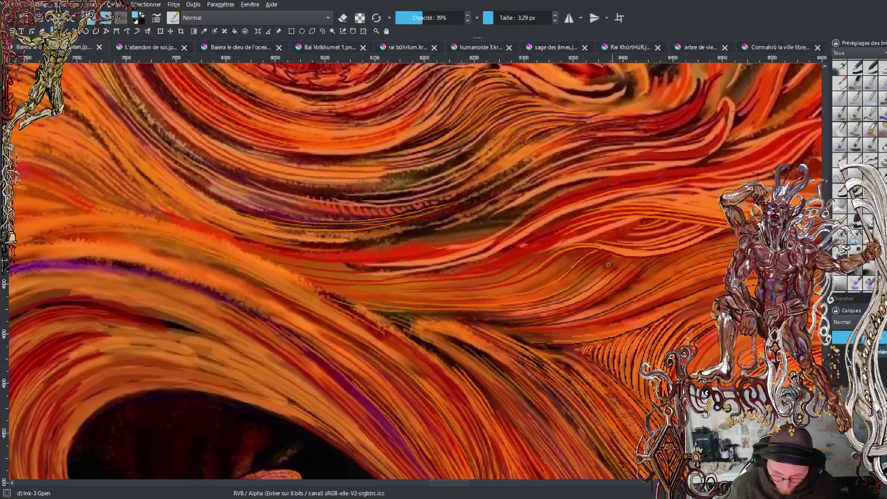
scroll(615, 259, "right", 12)
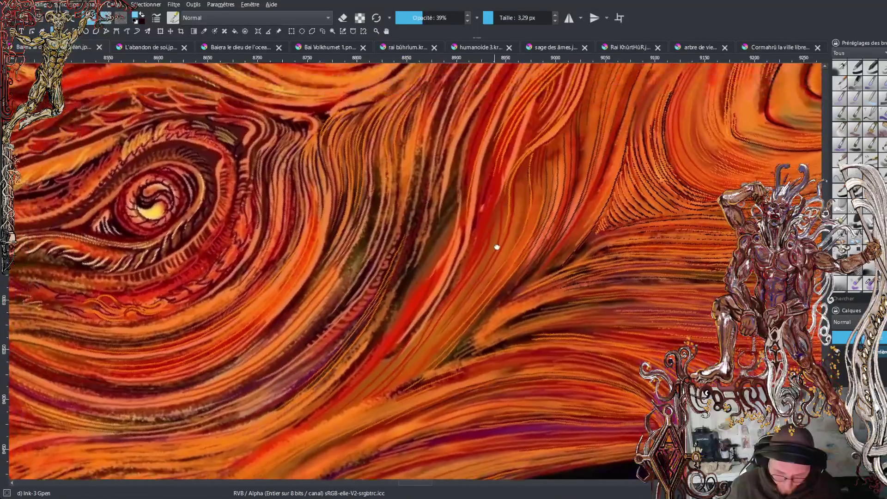
left_click_drag(497, 246, 504, 266)
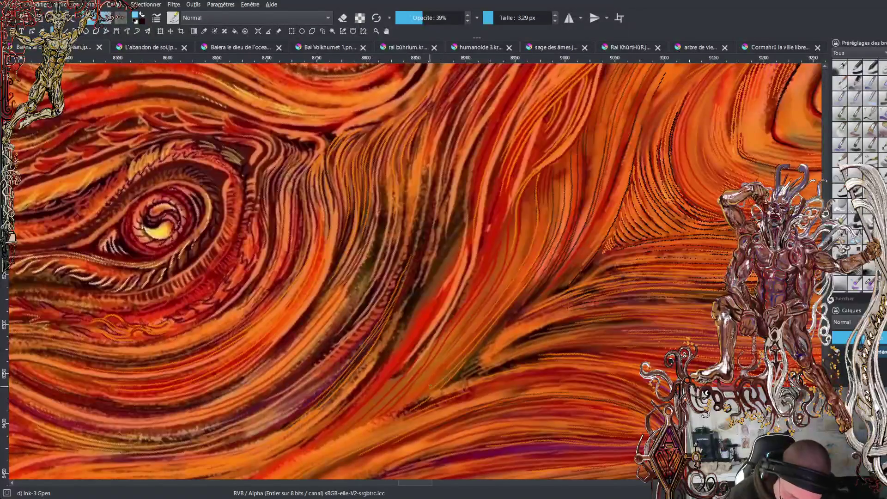
left_click_drag(445, 367, 531, 244)
left_click_drag(529, 212, 534, 198)
left_click_drag(526, 242, 531, 187)
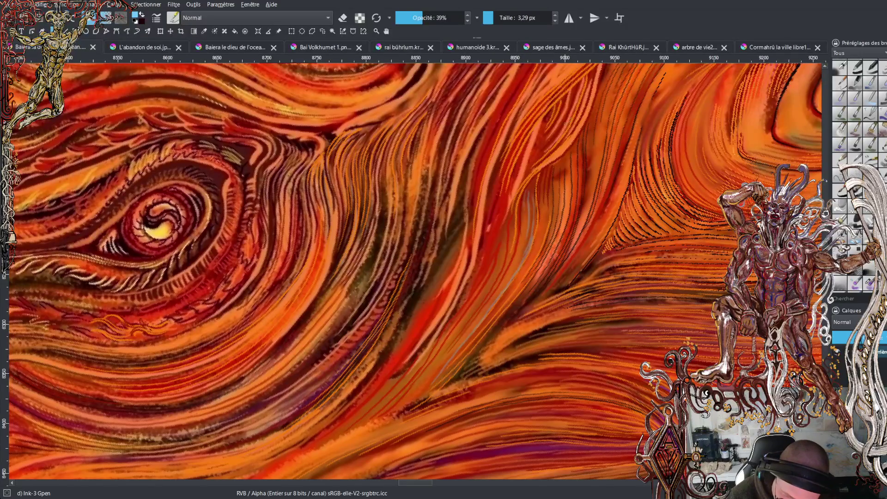
mouse_move(501, 268)
left_mouse_down()
mouse_move(509, 207)
mouse_move(571, 132)
left_mouse_up()
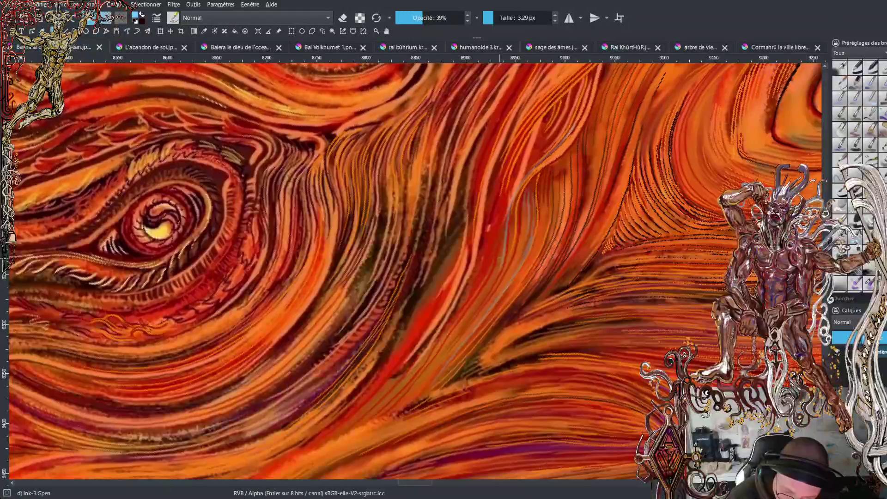
left_click_drag(504, 231, 530, 171)
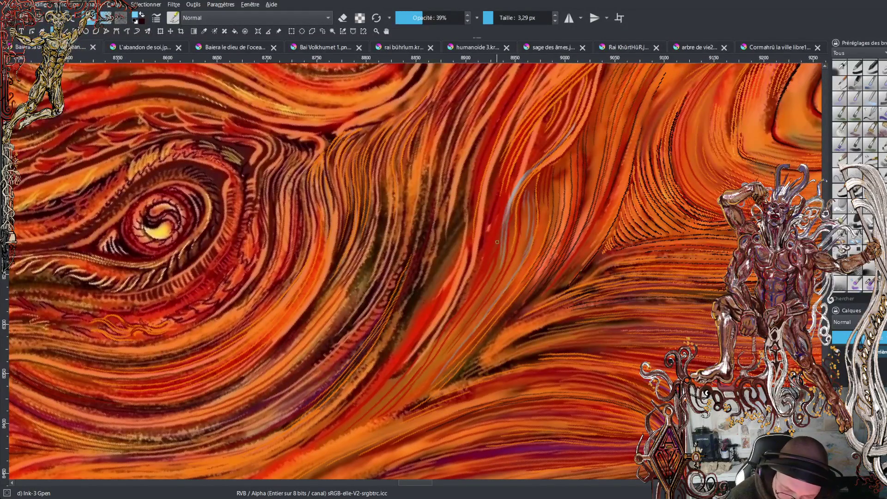
left_click_drag(487, 230, 503, 149)
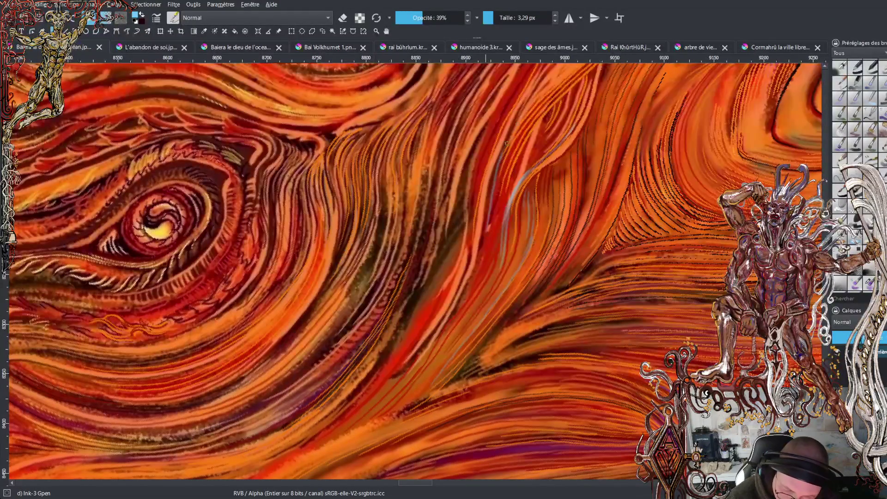
Add more thin light streaks curving up and up-right across the strands.
left_click_drag(495, 207, 502, 173)
left_click_drag(513, 137, 547, 96)
left_click_drag(513, 139, 578, 69)
left_click_drag(481, 229, 512, 106)
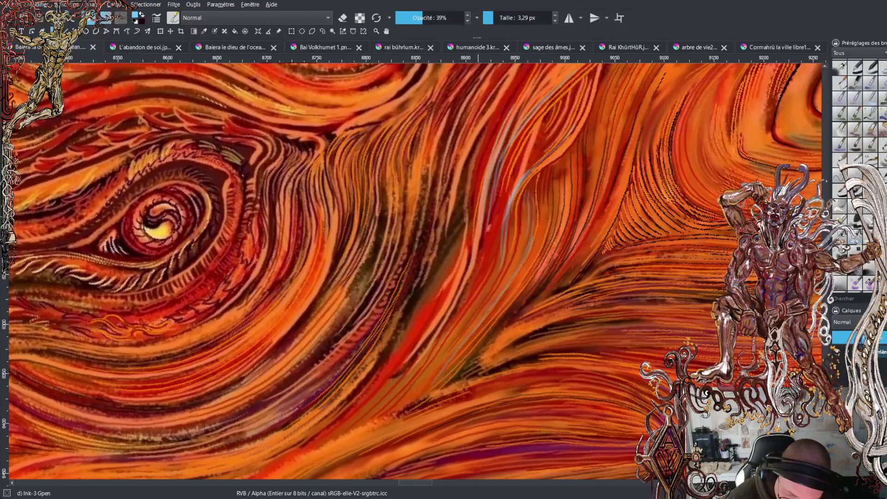
left_click_drag(485, 257, 499, 198)
left_click_drag(492, 252, 520, 156)
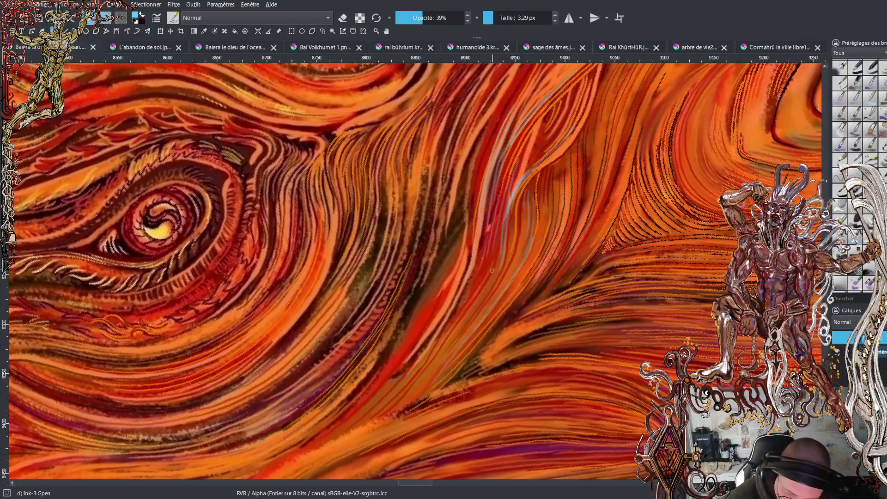
mouse_move(451, 329)
left_mouse_down()
mouse_move(494, 263)
mouse_move(500, 224)
left_mouse_up()
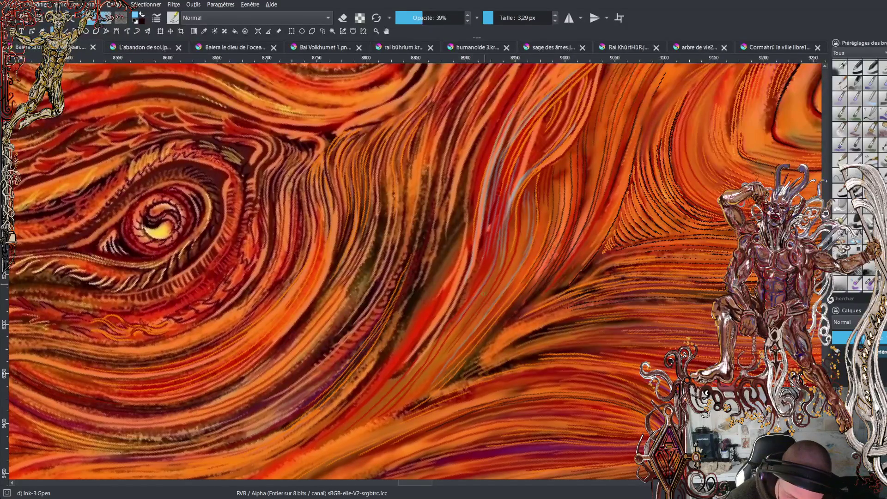
Paint light streaks lower on the strands, plus a long upward streak and a dark accent.
left_click_drag(447, 350, 498, 271)
left_click_drag(408, 403, 495, 293)
left_click_drag(512, 265, 525, 203)
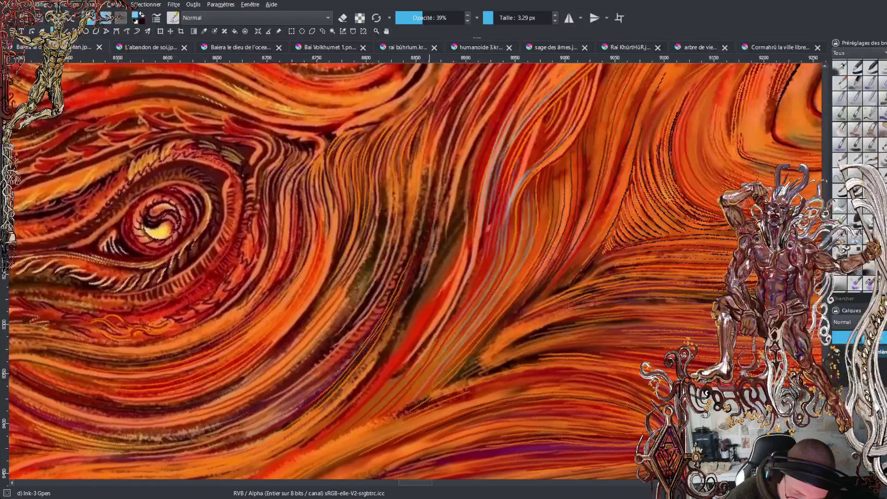
left_click_drag(442, 217, 469, 110)
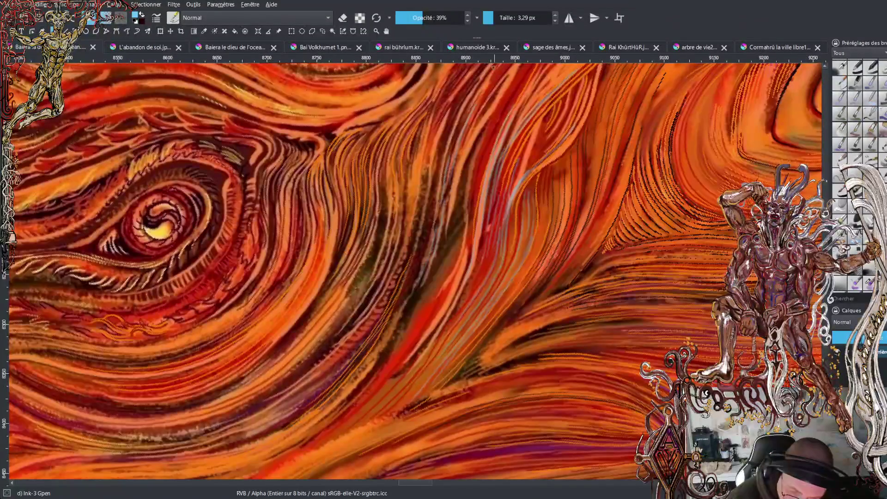
mouse_move(454, 178)
left_mouse_down()
mouse_move(476, 109)
mouse_move(503, 73)
left_mouse_up()
left_click_drag(403, 294, 428, 218)
left_click_drag(414, 276, 444, 137)
Layer more semi-transparent light strokes upward along the strands beside the eye.
left_click_drag(438, 185, 447, 137)
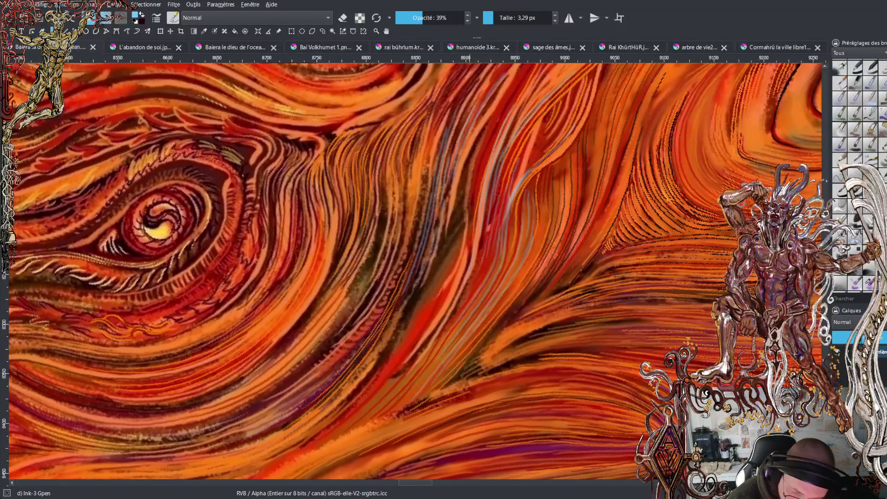
left_click_drag(437, 156, 465, 84)
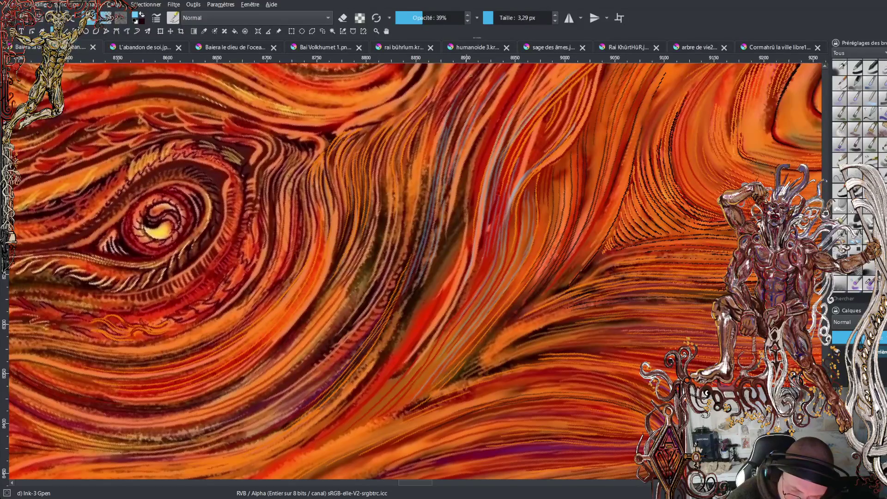
left_click_drag(437, 135, 460, 71)
left_click_drag(430, 145, 458, 70)
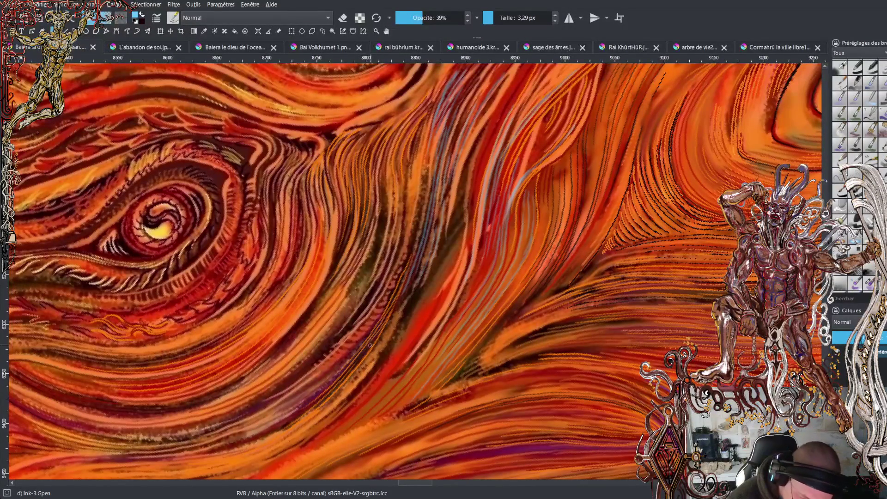
mouse_move(342, 333)
left_mouse_down()
mouse_move(393, 244)
mouse_move(406, 140)
left_mouse_up()
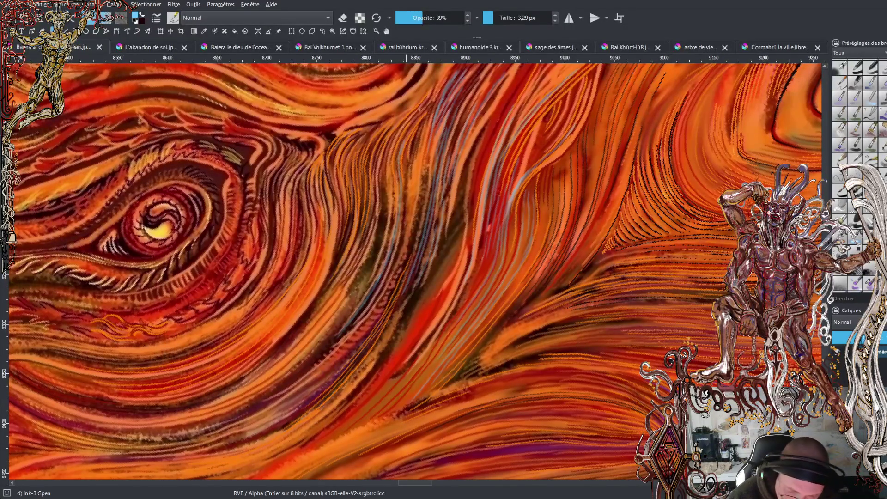
mouse_move(327, 349)
left_mouse_down()
mouse_move(392, 258)
mouse_move(393, 268)
mouse_move(408, 173)
mouse_move(424, 134)
left_mouse_up()
mouse_move(275, 346)
left_mouse_down()
mouse_move(323, 292)
mouse_move(338, 242)
left_mouse_up()
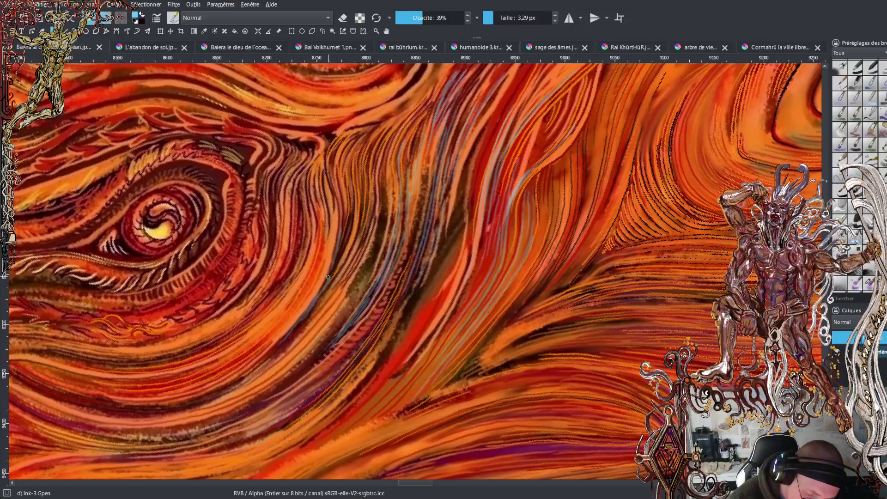
Add faint brighter orange highlight strokes along the strands, working rightward.
left_click_drag(330, 275, 348, 209)
left_click_drag(344, 241, 351, 204)
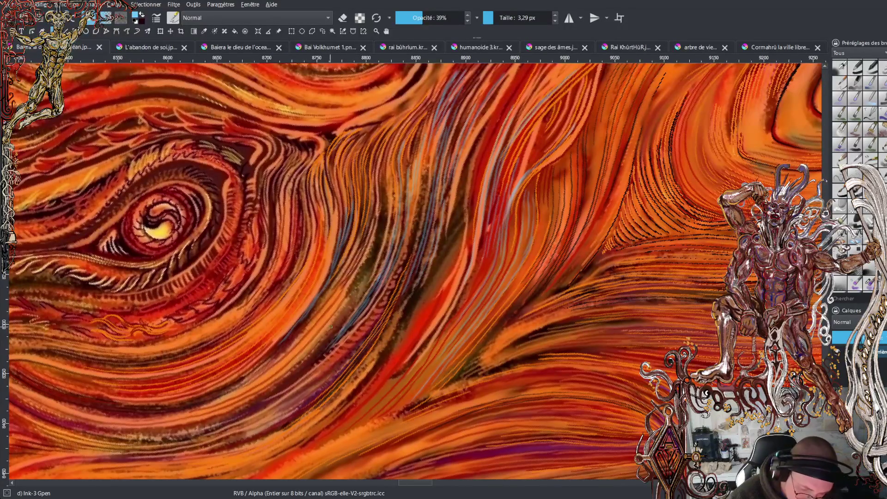
left_click_drag(353, 283, 386, 207)
left_click_drag(380, 245, 384, 175)
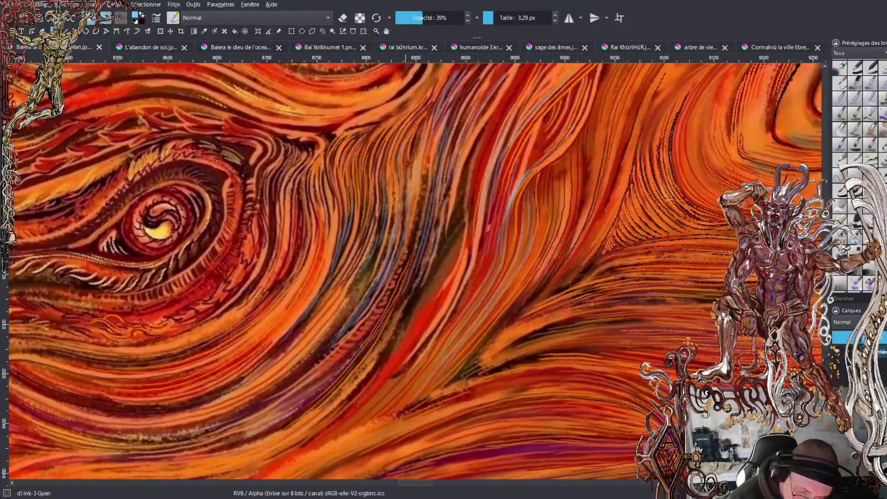
left_click_drag(404, 256, 416, 220)
left_click_drag(409, 254, 433, 141)
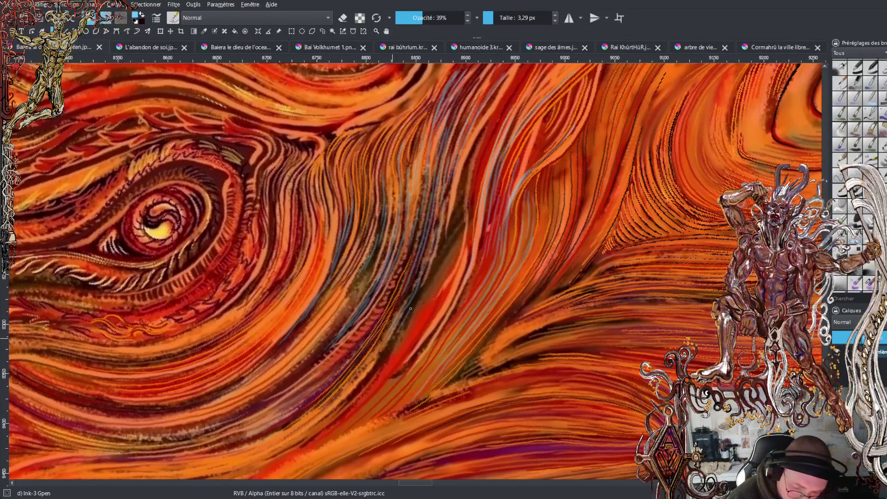
left_click_drag(426, 284, 441, 240)
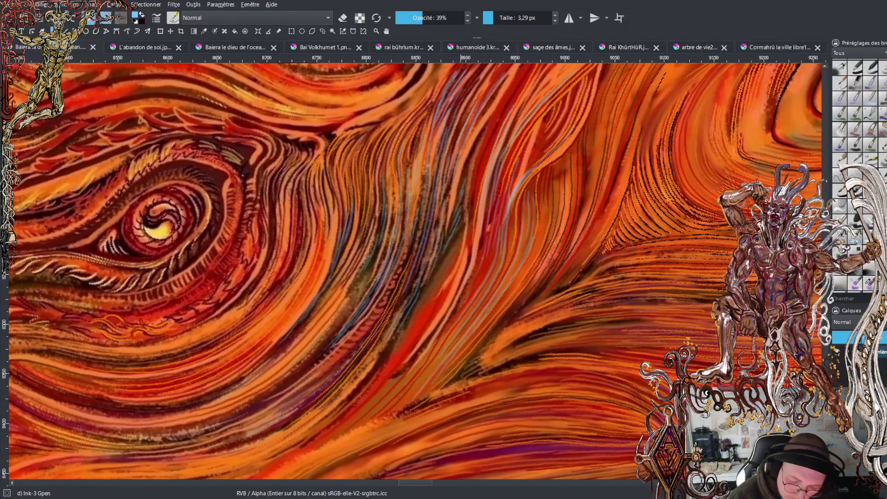
left_click_drag(444, 370, 394, 194)
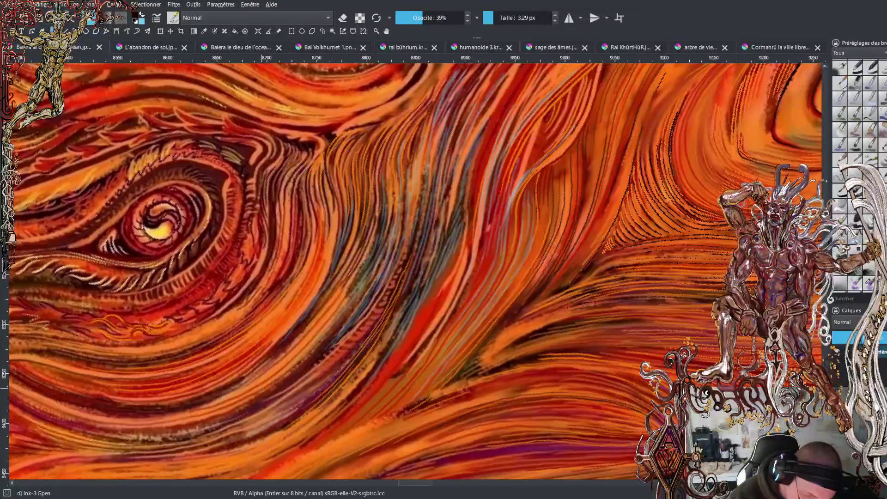
Sample a red from the painting, swap to blue, and paint faint bluish streaks up the swirl.
left_click(164, 366, "ctrl")
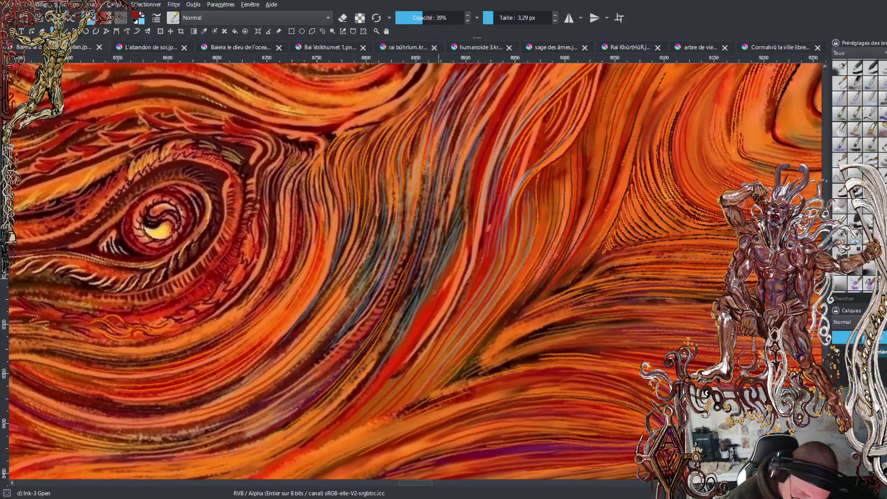
key("x")
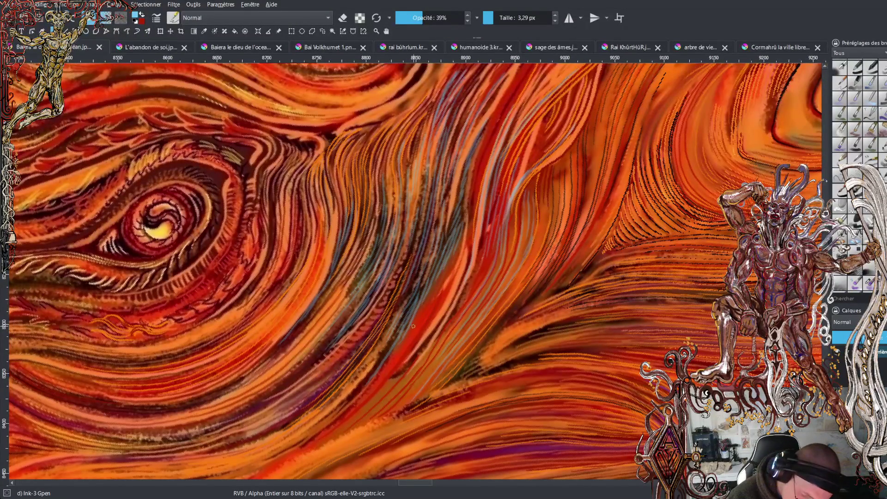
left_click_drag(414, 333, 458, 239)
left_click_drag(390, 364, 453, 280)
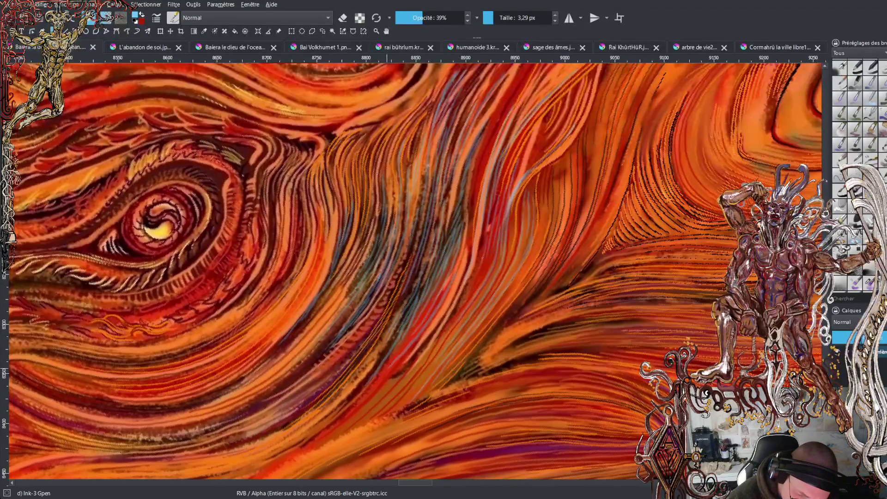
mouse_move(376, 393)
left_mouse_down()
mouse_move(456, 286)
mouse_move(476, 199)
left_mouse_up()
Extend faint bluish streaks further up the swirl near the eye.
mouse_move(468, 252)
left_mouse_down()
mouse_move(474, 179)
mouse_move(499, 121)
left_mouse_up()
left_click_drag(483, 167, 508, 101)
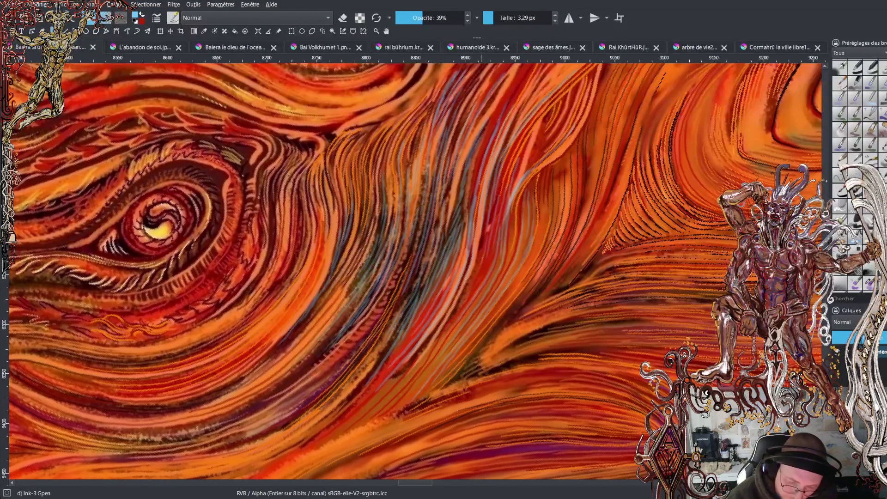
left_click_drag(482, 174, 508, 98)
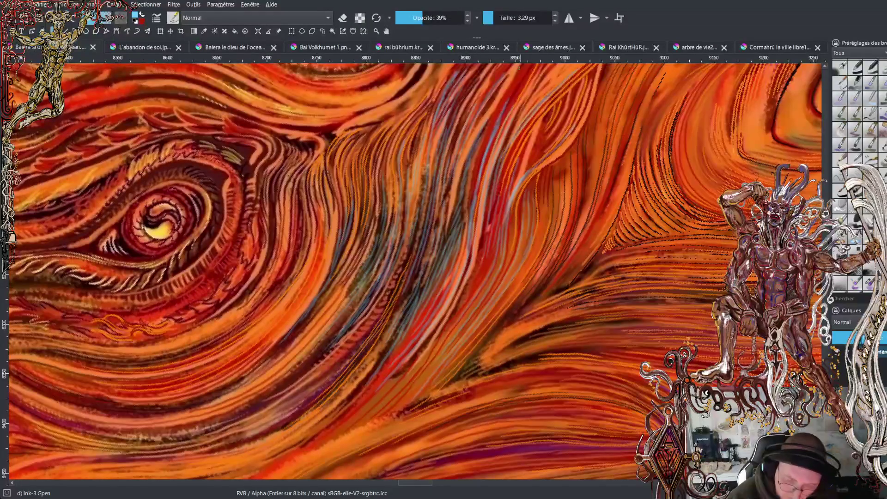
left_click_drag(476, 181, 502, 107)
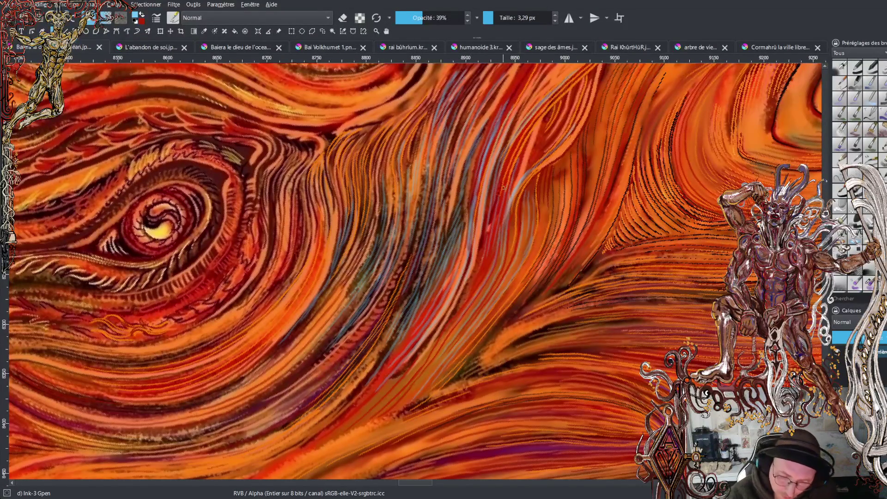
mouse_move(504, 194)
left_mouse_down()
mouse_move(531, 126)
mouse_move(588, 68)
left_mouse_up()
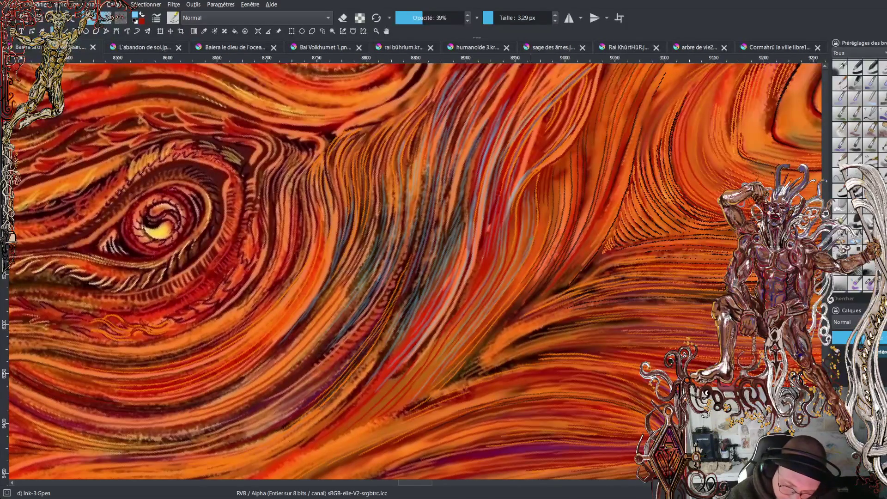
Paint a row of parallel light upward streaks across the swirls further right.
left_click_drag(524, 248, 530, 181)
left_click_drag(544, 233, 547, 164)
left_click_drag(561, 213, 565, 152)
left_click_drag(576, 198, 578, 134)
left_click_drag(586, 167, 590, 107)
left_click_drag(594, 148, 612, 74)
left_click_drag(601, 131, 620, 70)
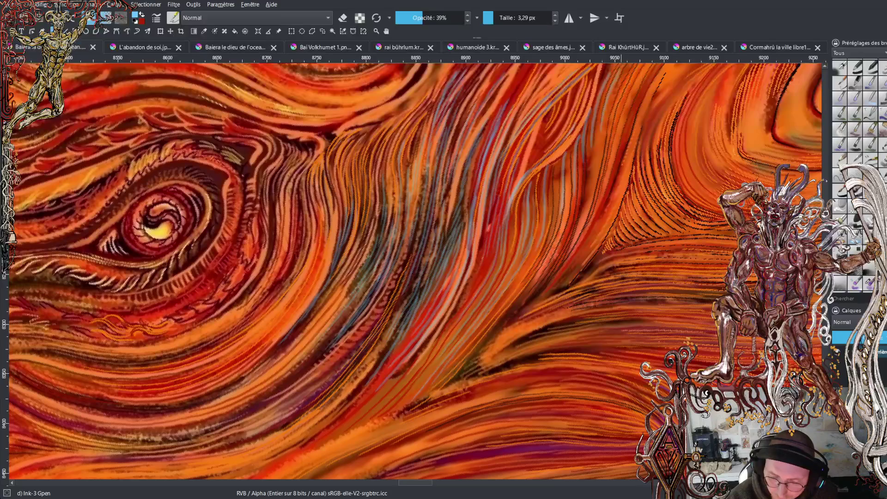
left_click_drag(608, 134, 631, 76)
mouse_move(618, 146)
left_mouse_down()
mouse_move(624, 105)
mouse_move(641, 80)
left_mouse_up()
left_click_drag(627, 141, 655, 73)
mouse_move(628, 182)
left_mouse_down()
mouse_move(647, 109)
mouse_move(653, 121)
left_mouse_up()
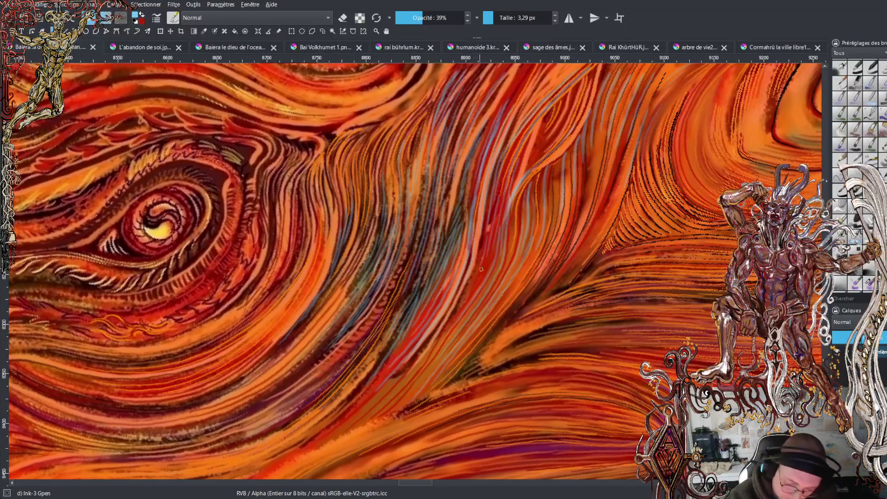
Add a few short faint streaks lower along the swirl.
left_click_drag(481, 286, 495, 235)
left_click_drag(476, 282, 493, 198)
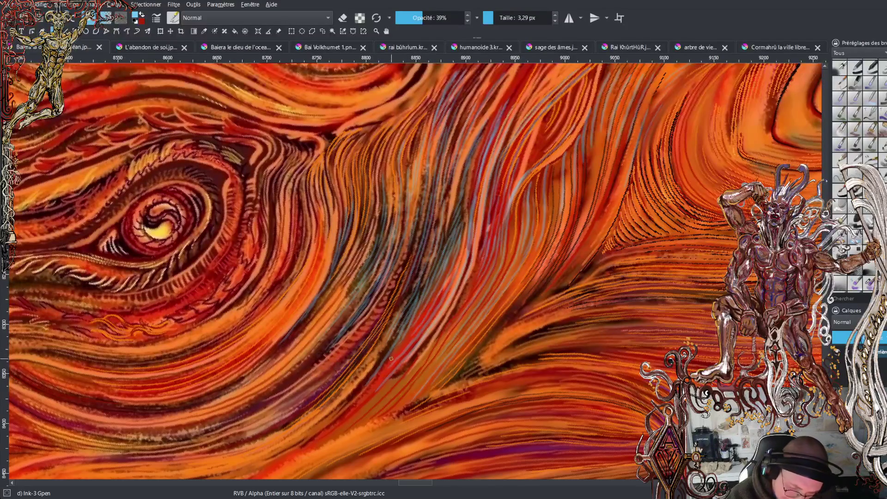
left_click_drag(402, 343, 430, 289)
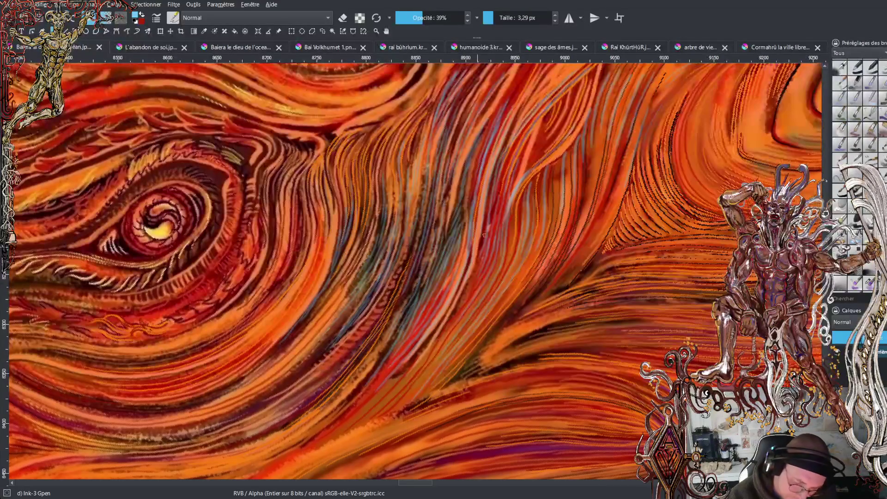
key("minus")
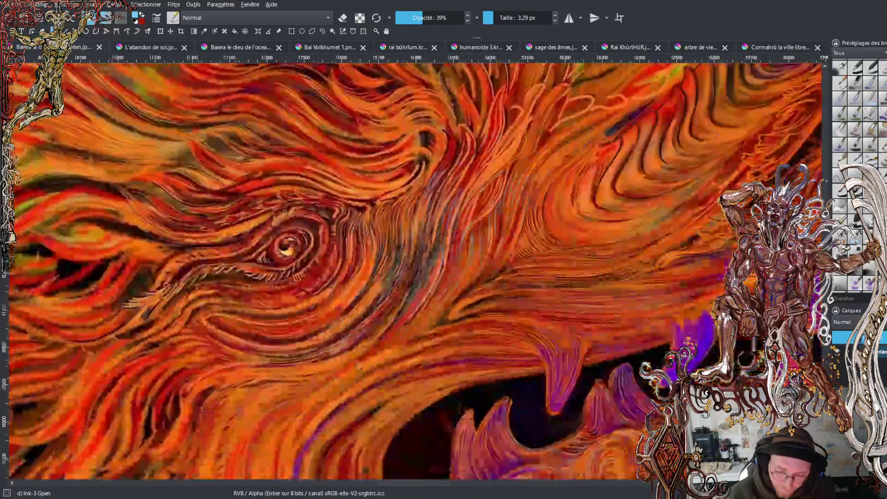
Zoom out to the whole head, then rotate the canvas counter-clockwise and pan to the eye and mouth.
key("minus")
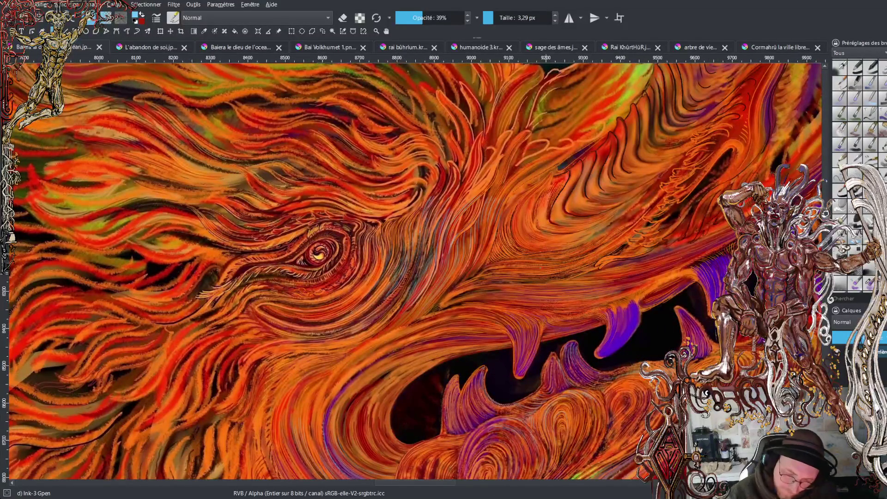
key("minus")
key("minus")
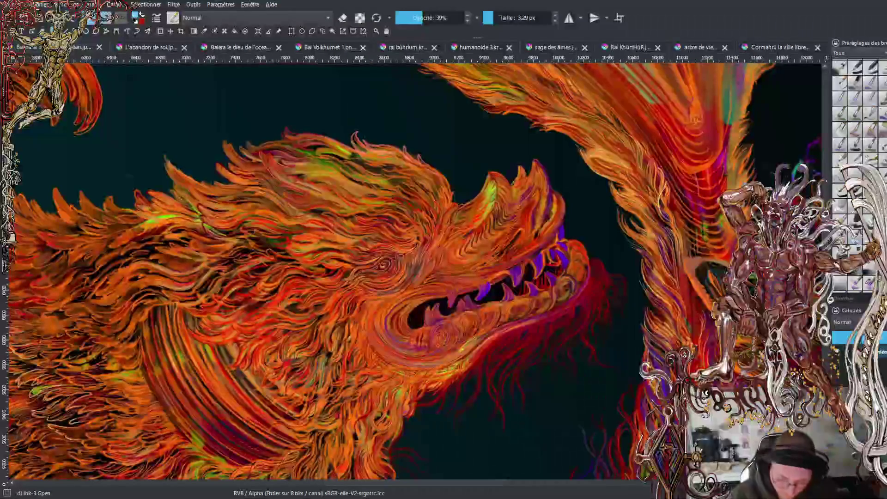
key("minus")
key("plus")
key("plus")
key("plus")
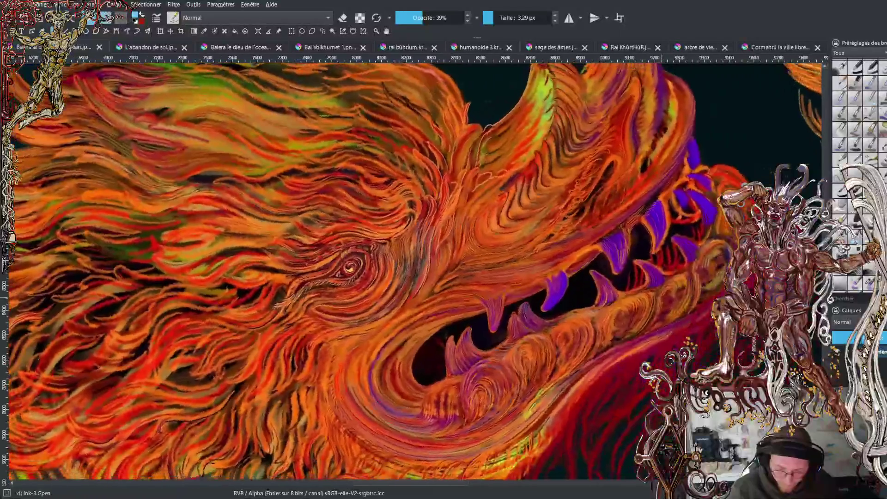
mouse_move(568, 194)
left_mouse_down()
mouse_move(525, 142)
mouse_move(535, 149)
left_mouse_up()
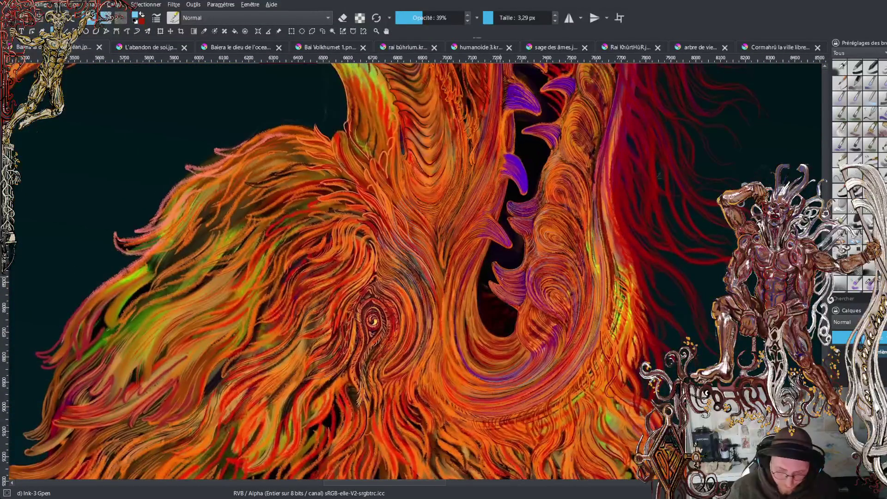
scroll(418, 268, "up", 4)
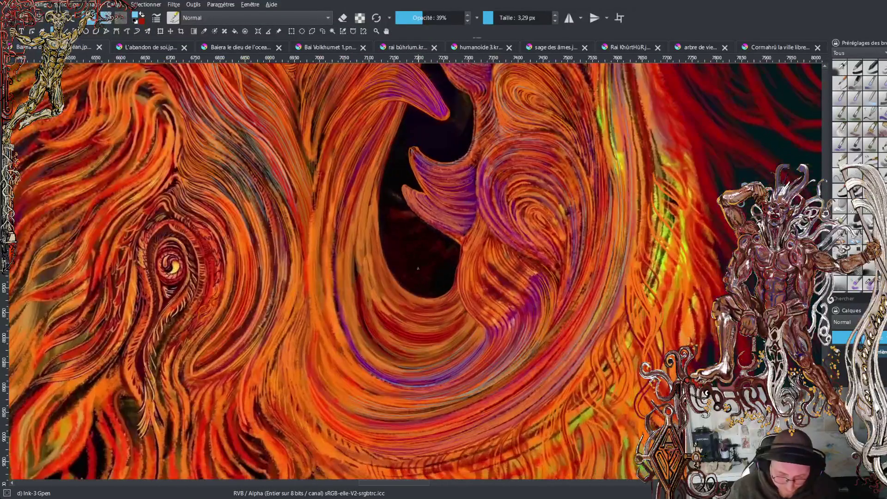
mouse_move(418, 268)
left_mouse_down()
mouse_move(499, 286)
mouse_move(531, 307)
mouse_move(471, 273)
left_mouse_up()
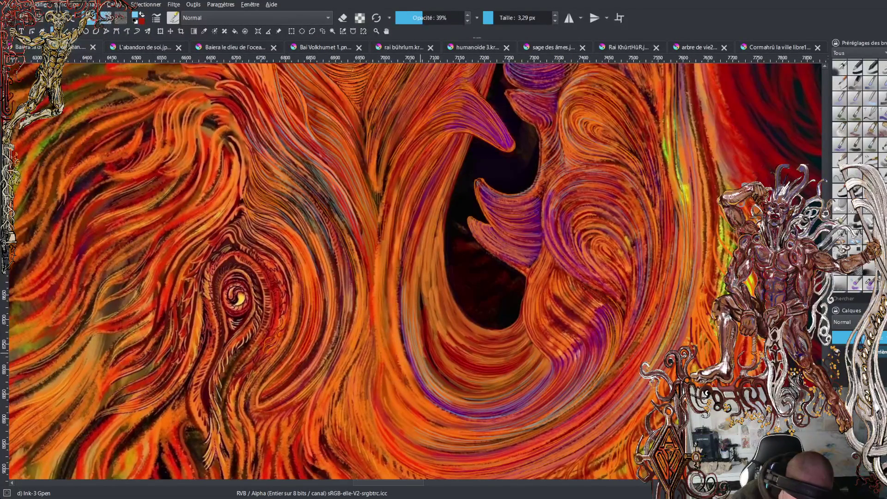
Paint thin bright upward strokes and small marks along the central orange swirl.
left_click_drag(423, 346, 453, 387)
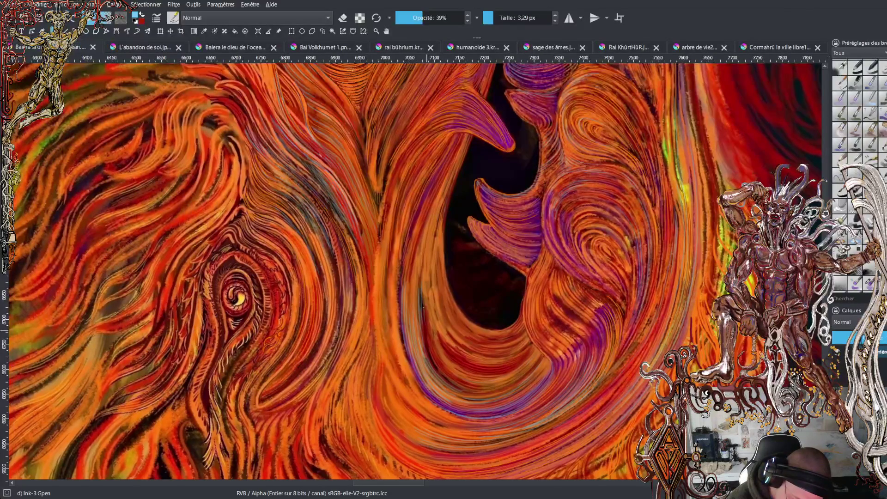
left_click_drag(427, 328, 429, 263)
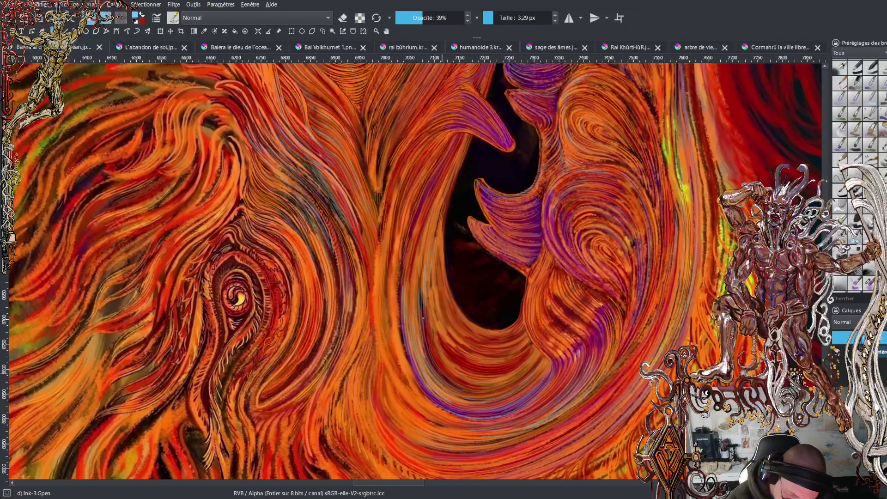
left_click_drag(432, 363, 423, 315)
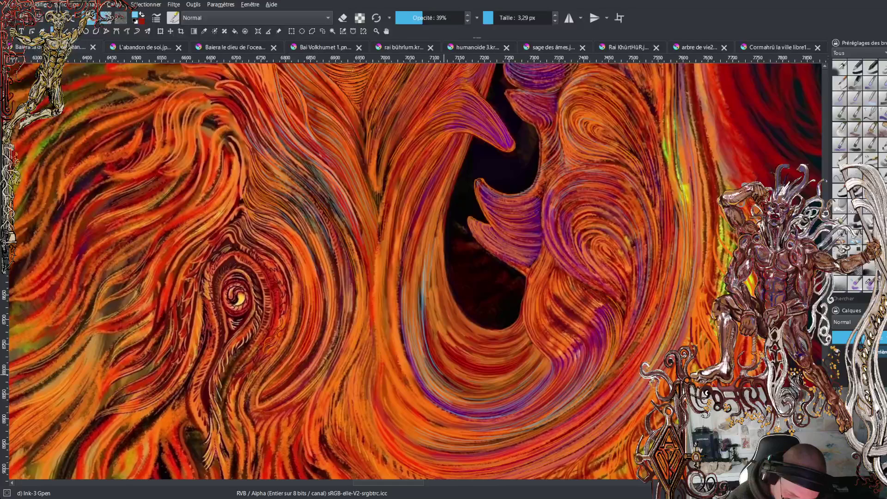
left_click_drag(431, 237, 429, 221)
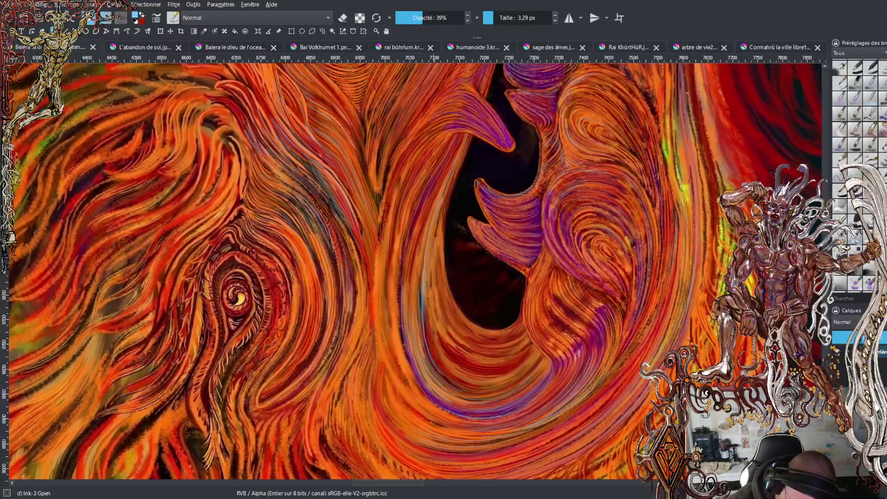
left_click_drag(410, 285, 442, 181)
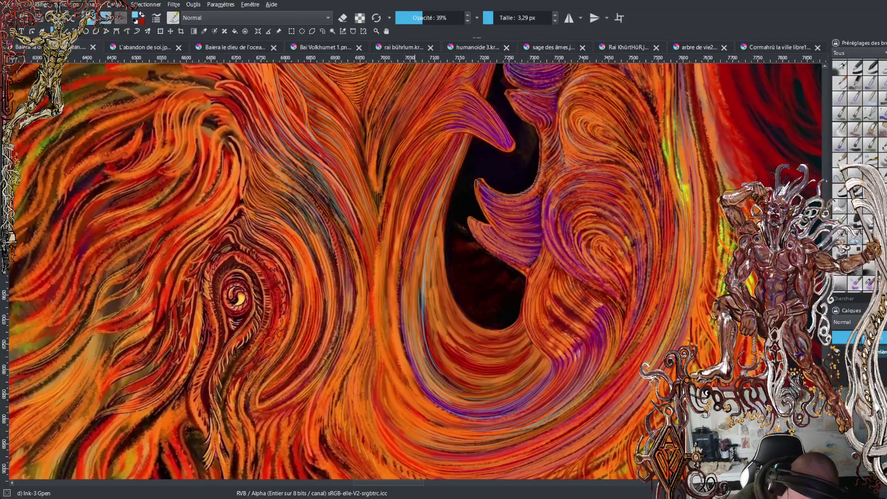
left_click_drag(411, 252, 445, 165)
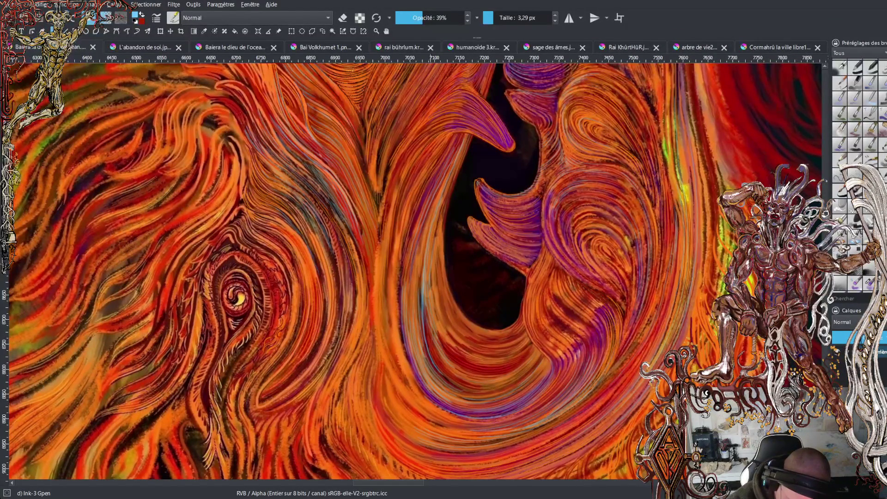
left_click_drag(434, 311, 436, 292)
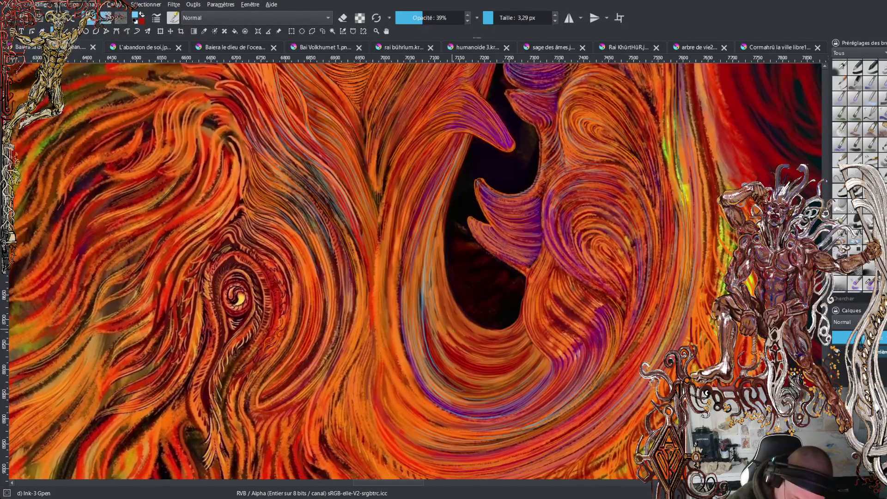
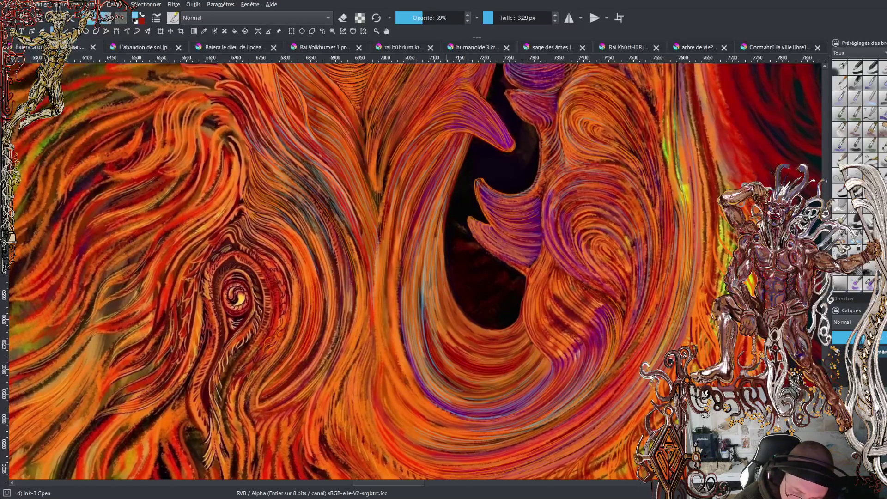
Add thin light strokes on the cavity edge and lower jaw, save, then add a bright upper-jaw stroke.
left_click_drag(446, 231, 467, 142)
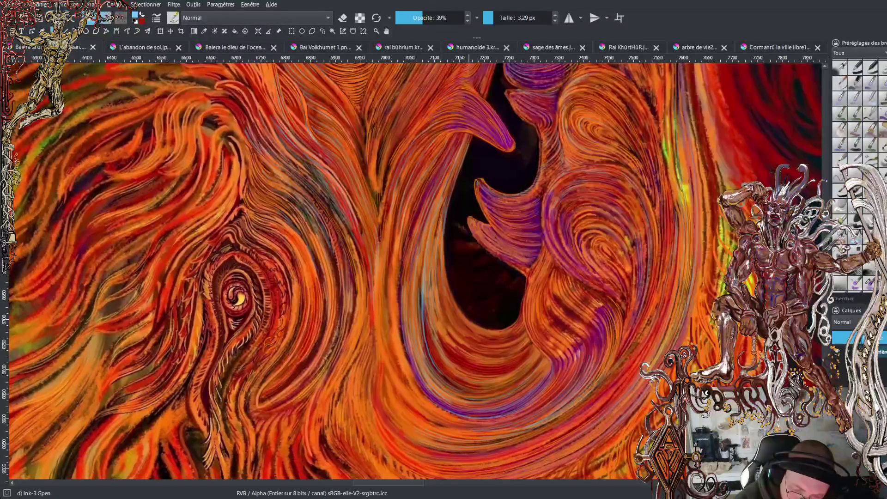
left_click_drag(456, 321, 441, 298)
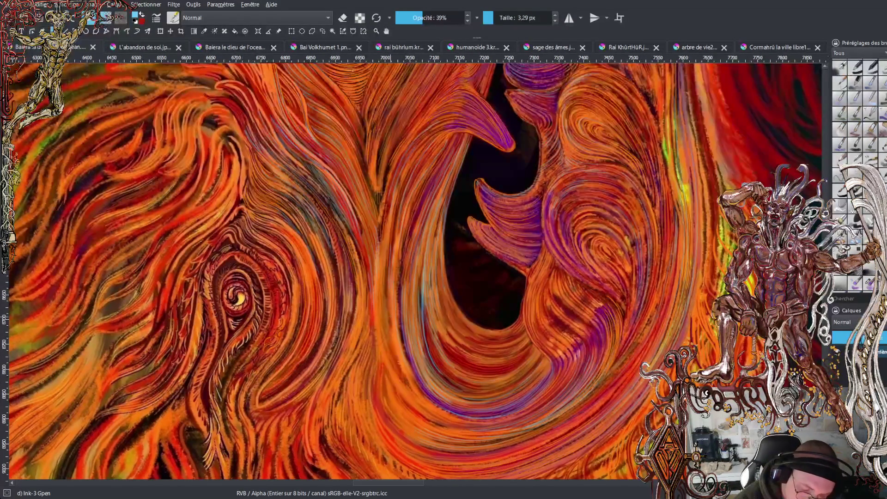
left_click_drag(389, 338, 387, 286)
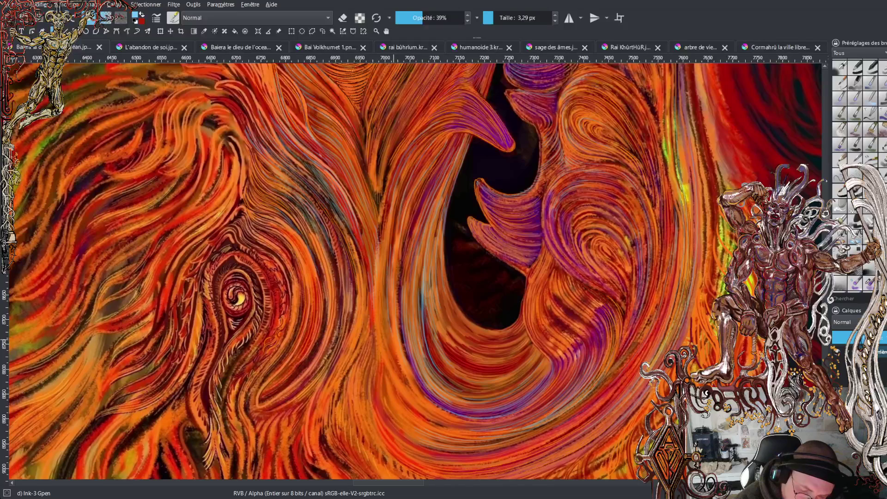
left_click_drag(391, 344, 386, 283)
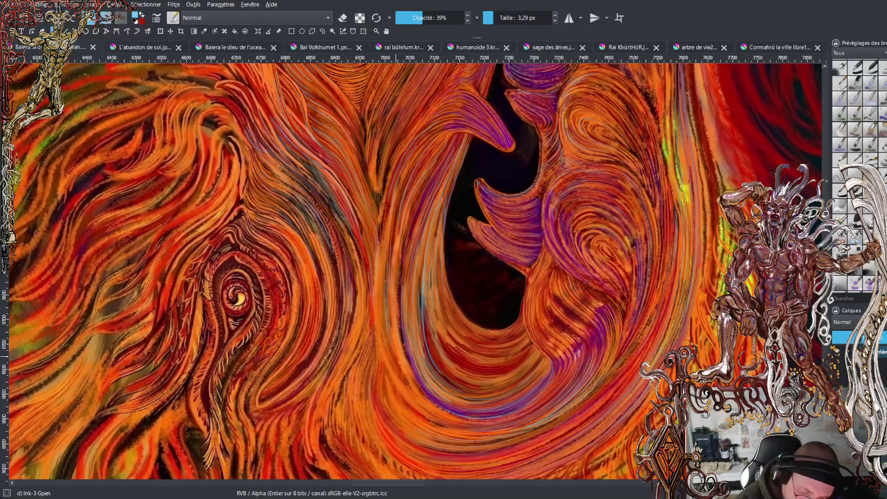
left_click_drag(384, 327, 382, 288)
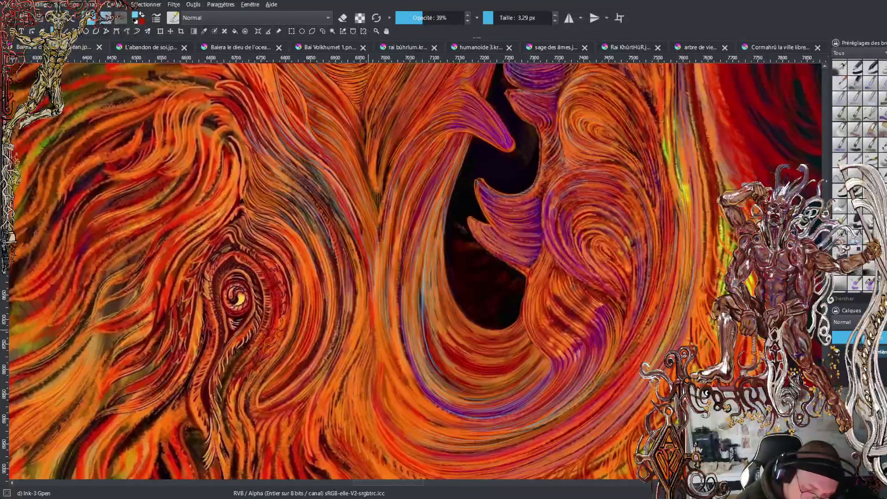
key("ctrl+s")
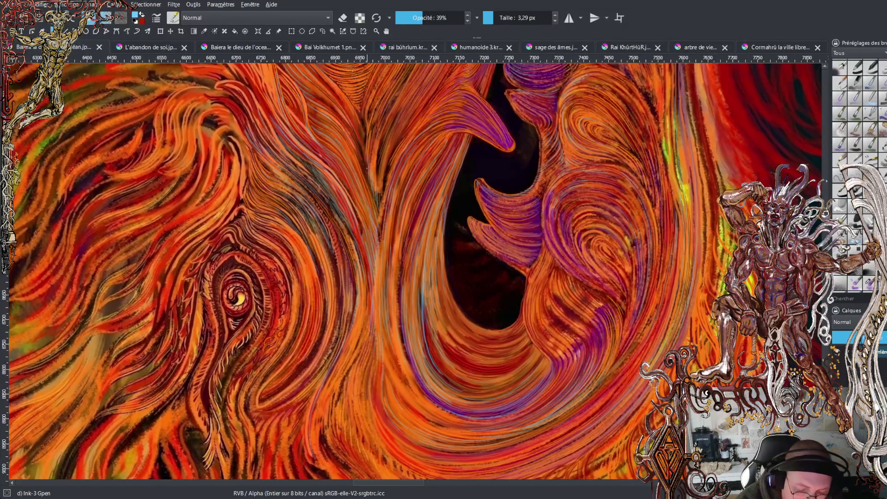
mouse_move(366, 147)
left_mouse_down()
mouse_move(358, 121)
mouse_move(356, 128)
left_mouse_up()
Continue the upper-jaw hatching with a short bright stroke, then switch the foreground to blue.
left_click_drag(359, 129, 336, 97)
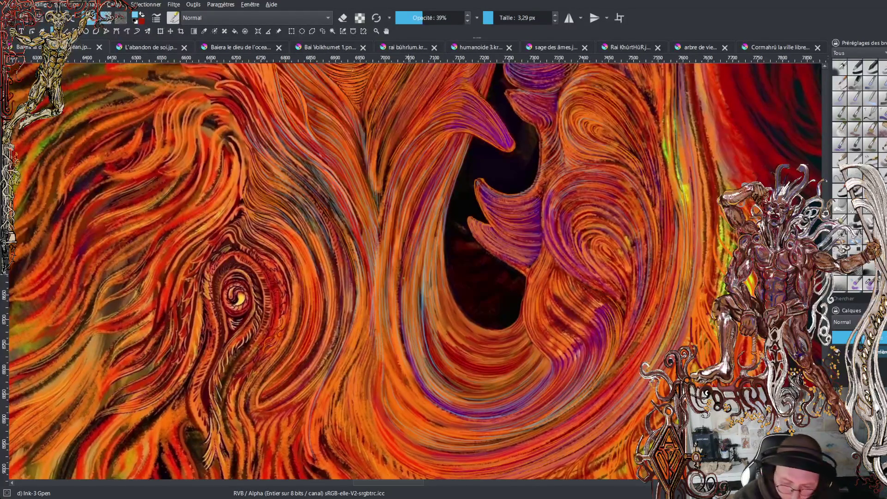
key("x")
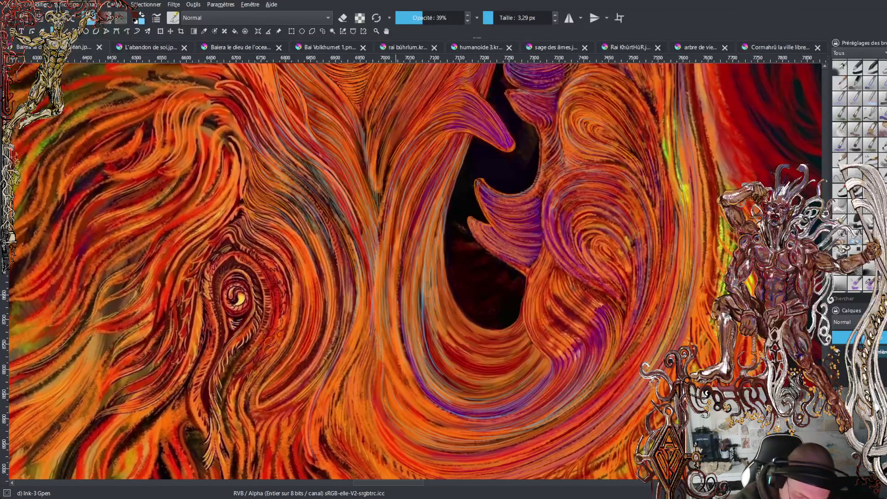
key("x")
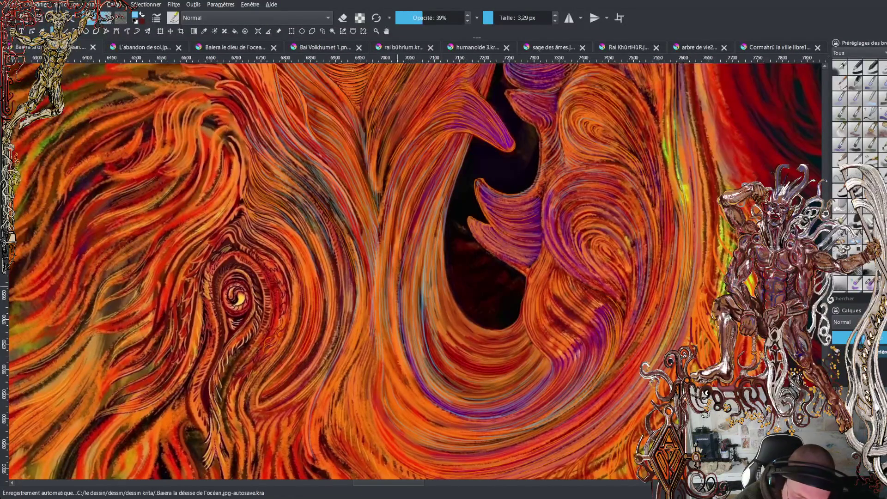
Draw three thin blue accent lines along the jaw and add a short faint jaw stroke.
left_click_drag(400, 259, 423, 186)
left_click_drag(406, 224, 429, 172)
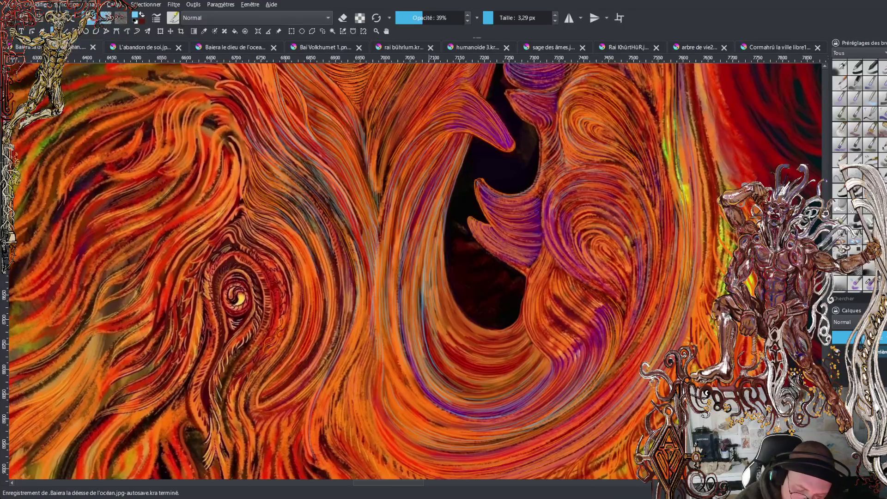
left_click_drag(409, 208, 448, 145)
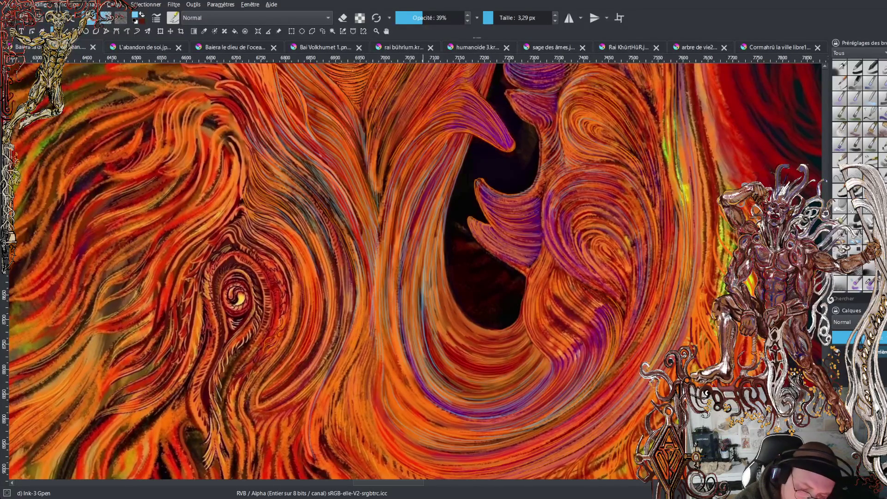
key("x")
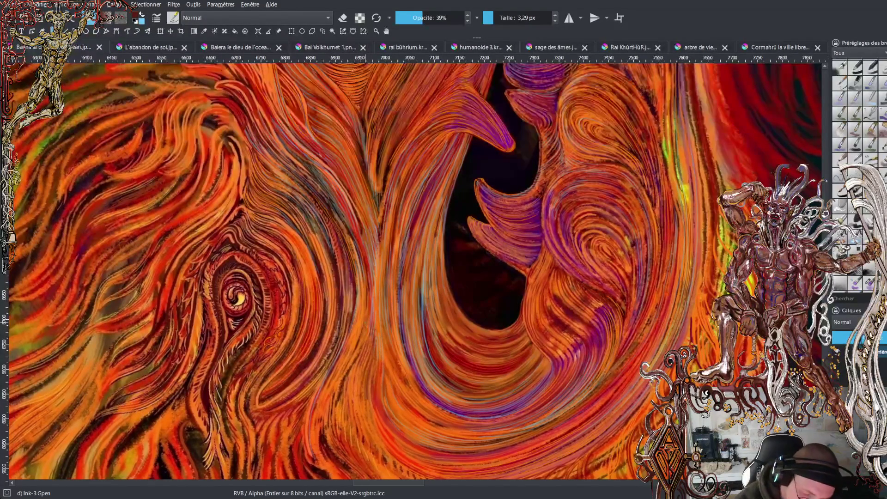
key("x")
left_click_drag(368, 280, 369, 287)
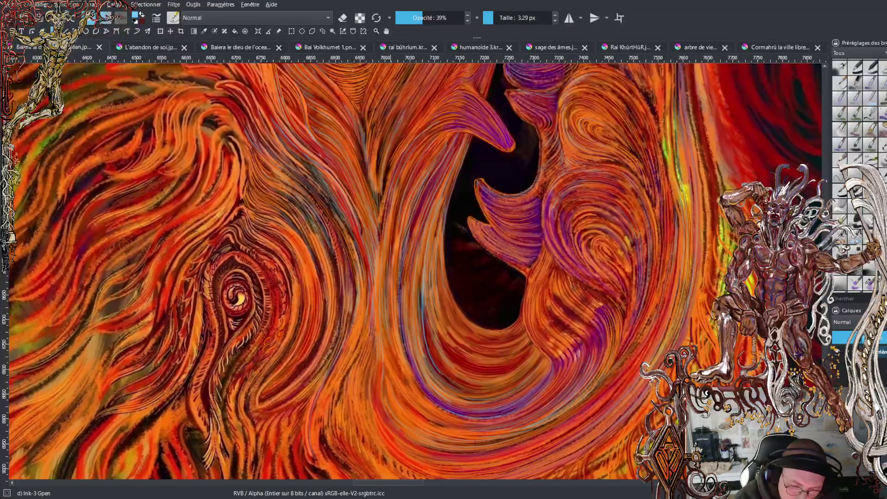
Add a short light stroke high on the jaw, swap colours, and raise brush opacity to 100%.
left_click_drag(401, 109, 398, 125)
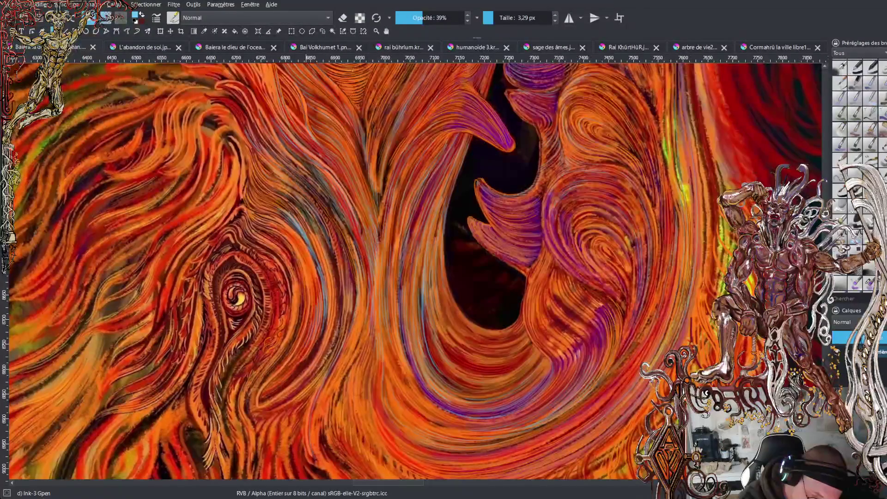
key("x")
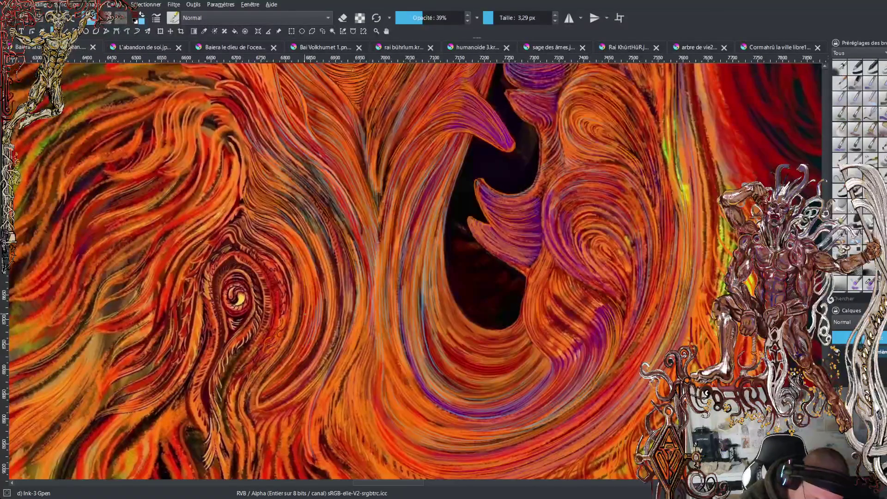
left_click_drag(438, 14, 530, 29)
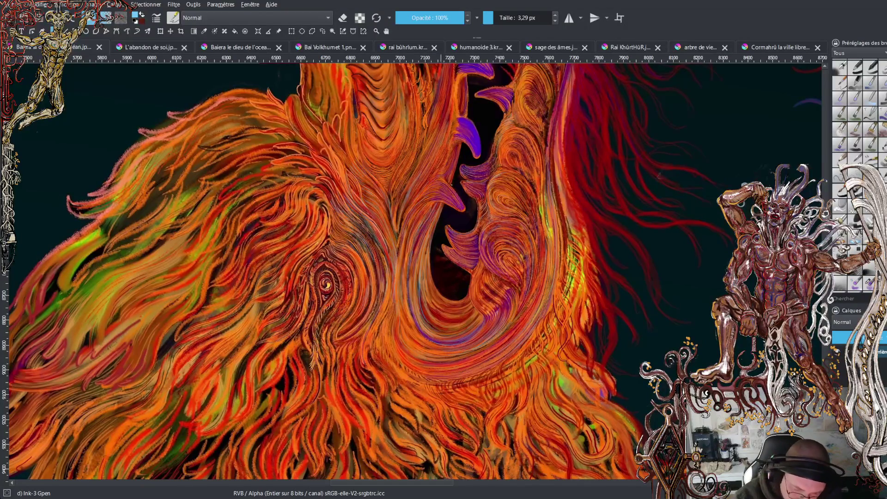
Zoom in on the canvas toward the jaw.
scroll(413, 271, "up", 2)
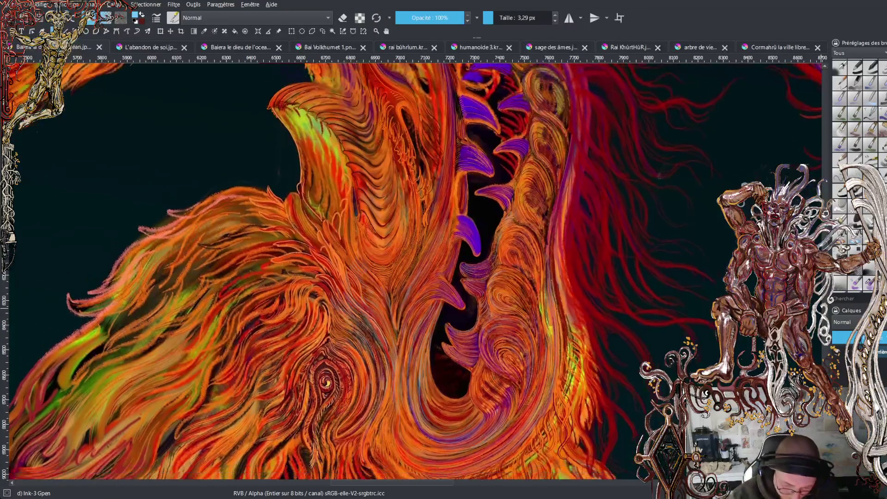
Paint three short hatch strokes along the jaw's blue line work, then zoom out and rotate the view.
scroll(413, 270, "up", 1)
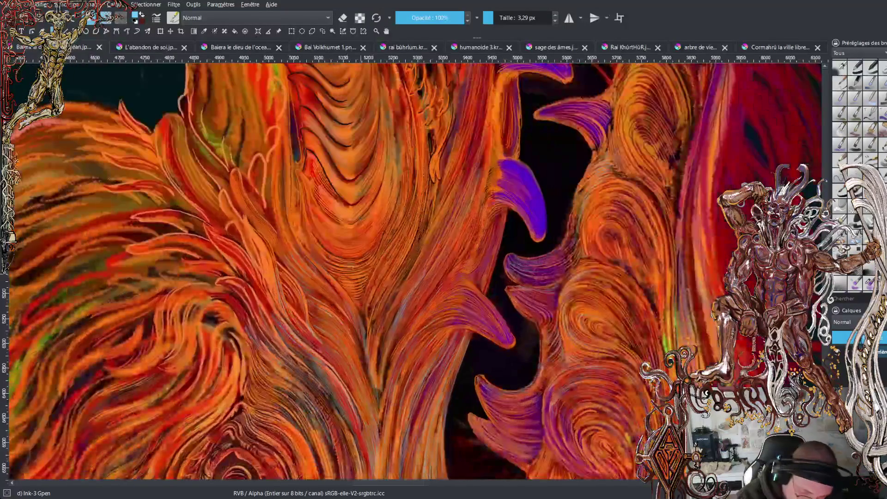
left_click_drag(283, 316, 279, 305)
mouse_move(271, 273)
left_mouse_down()
mouse_move(247, 215)
mouse_move(269, 250)
left_mouse_up()
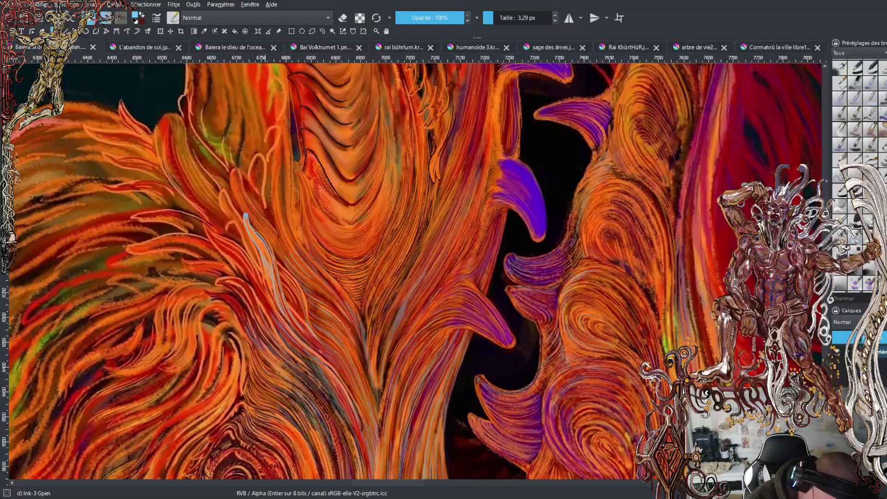
left_click_drag(265, 294, 254, 270)
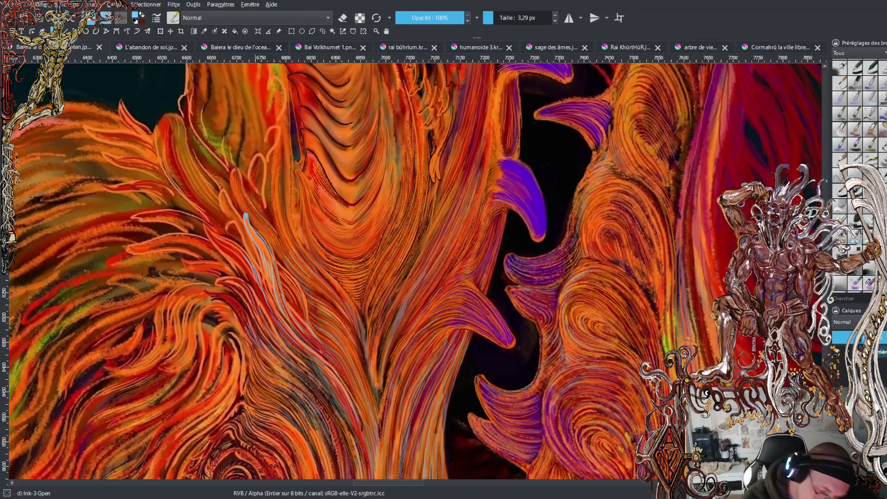
key("minus")
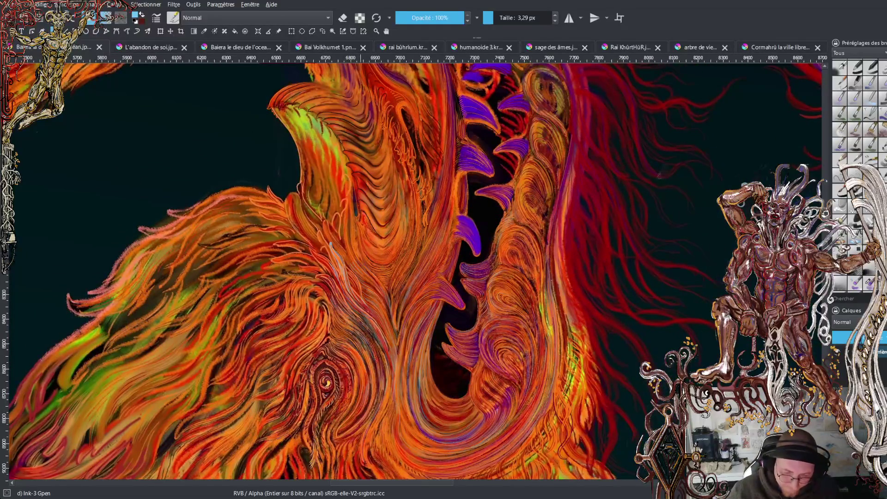
key("6")
key("6")
key("6")
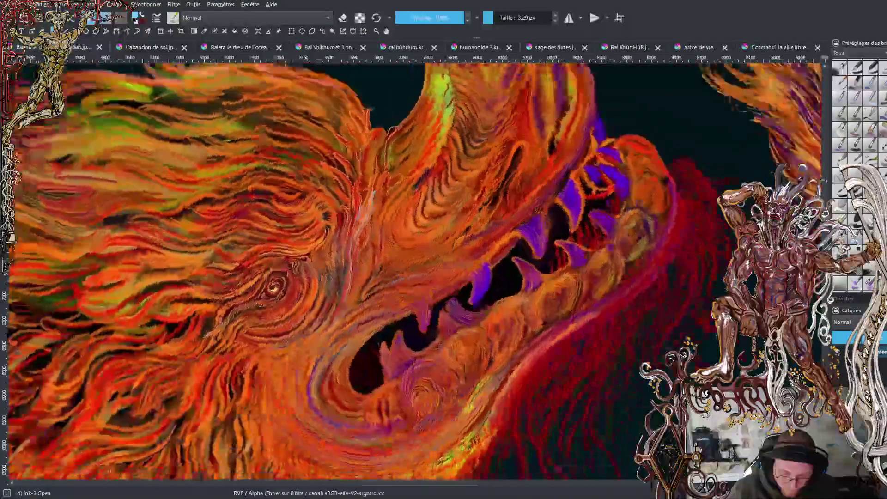
key("4")
key("4")
key("4")
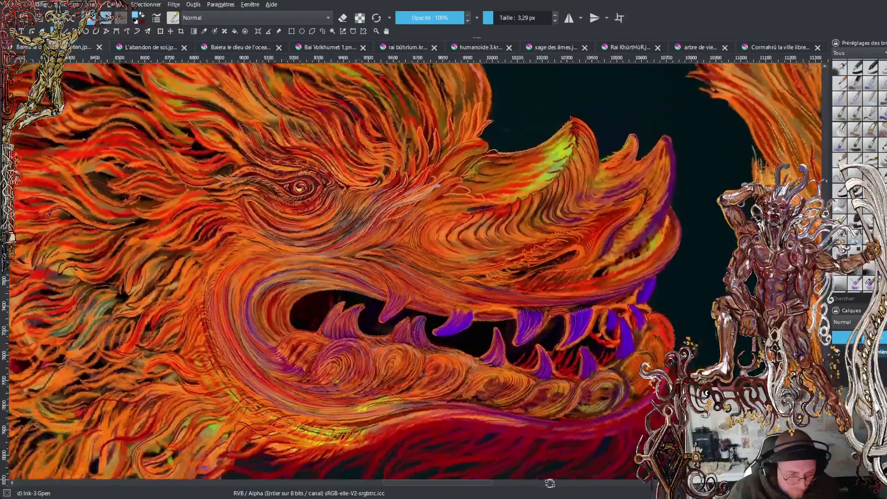
key("6")
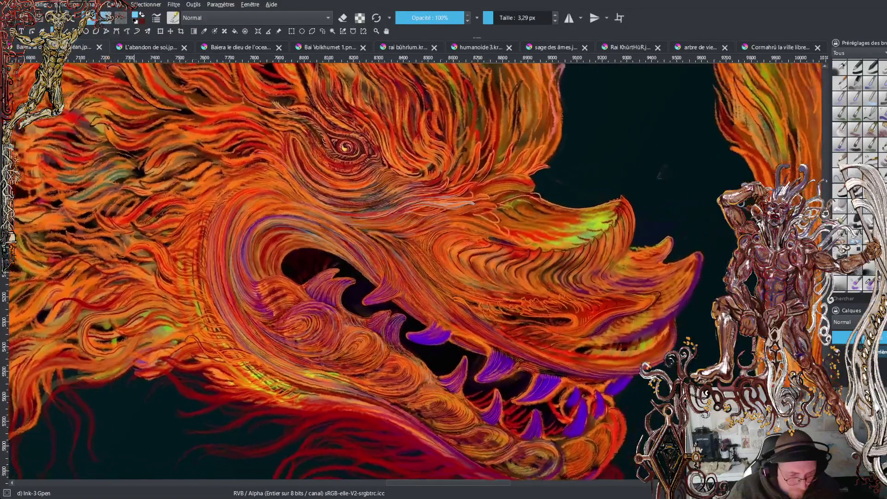
key("4")
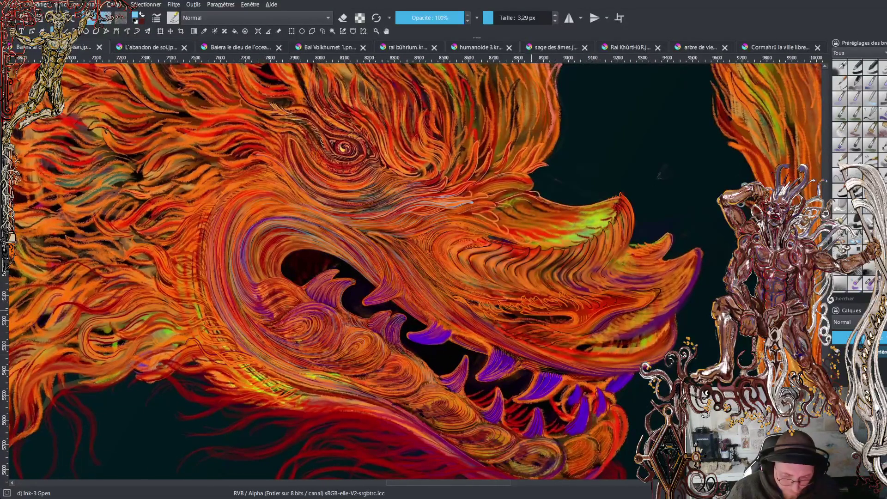
key("minus")
key("minus")
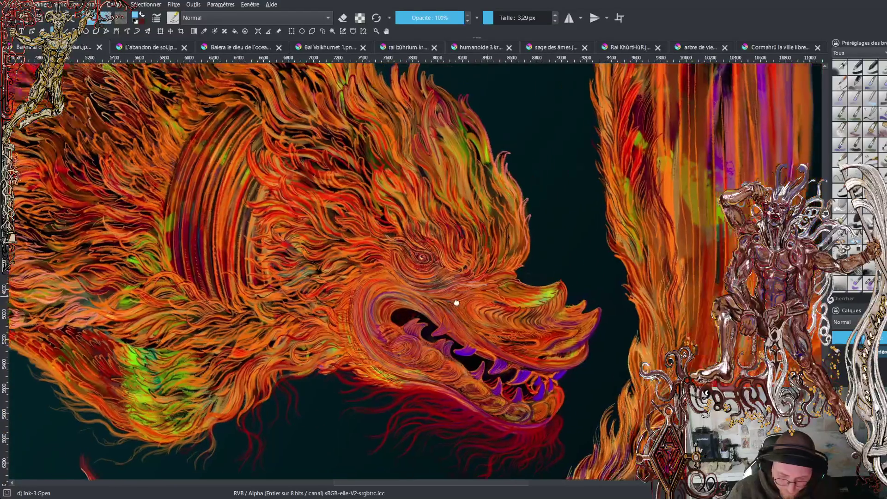
key("plus")
key("plus")
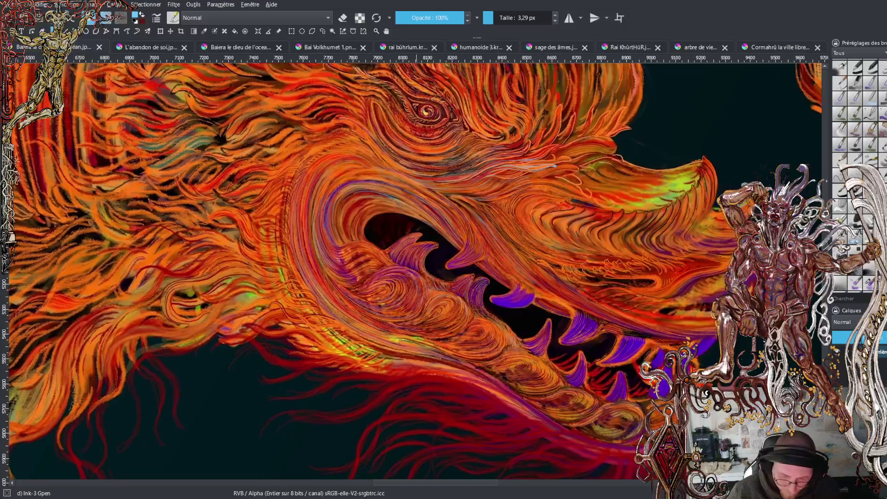
left_click_drag(457, 254, 344, 255)
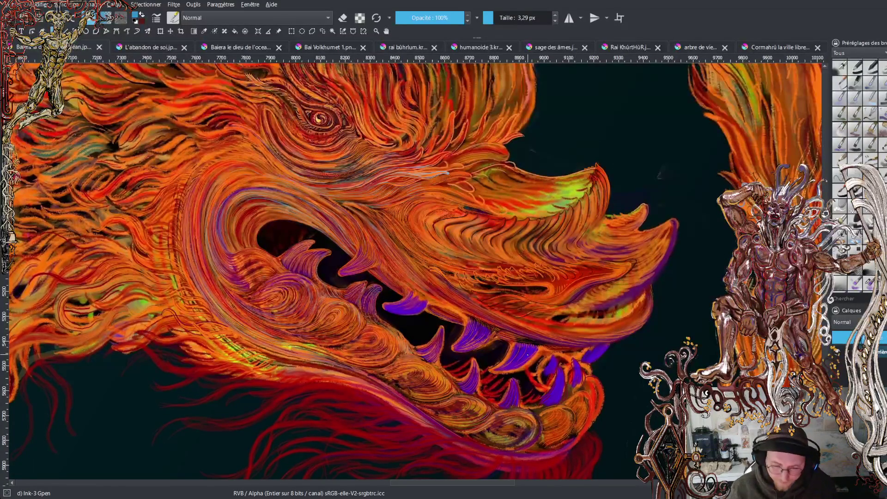
key("minus")
key("minus")
key("minus")
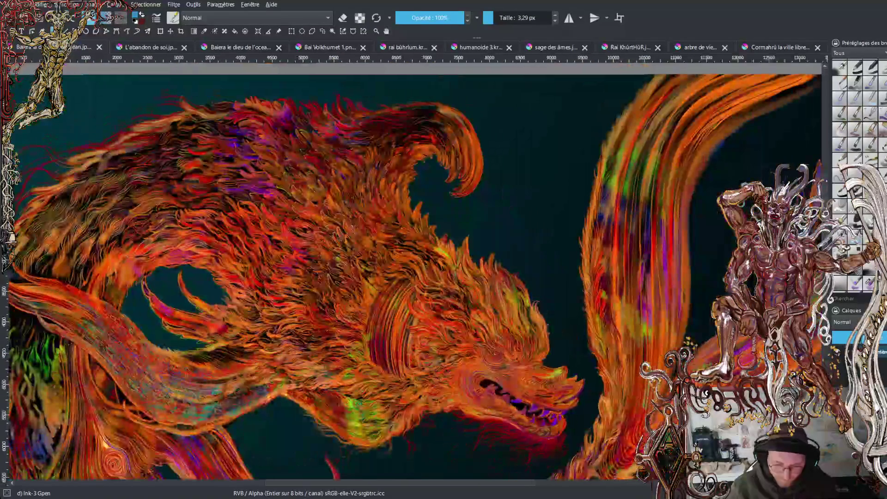
left_click_drag(416, 277, 399, 200)
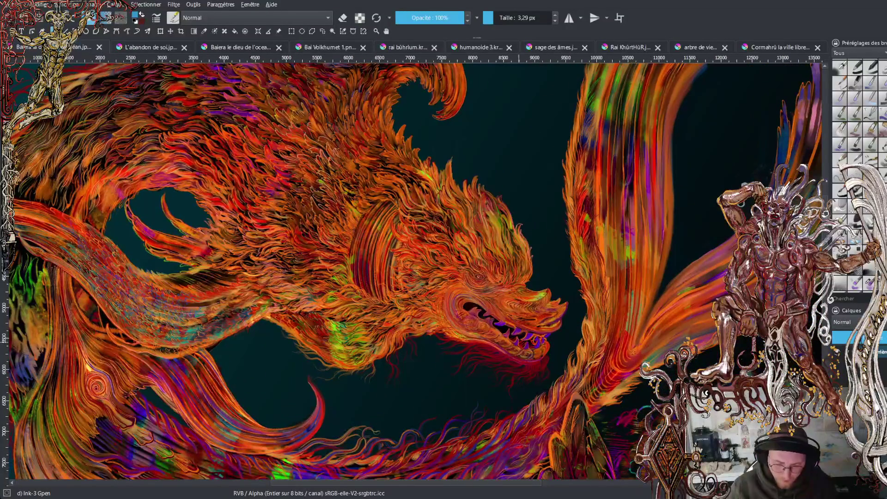
key("minus")
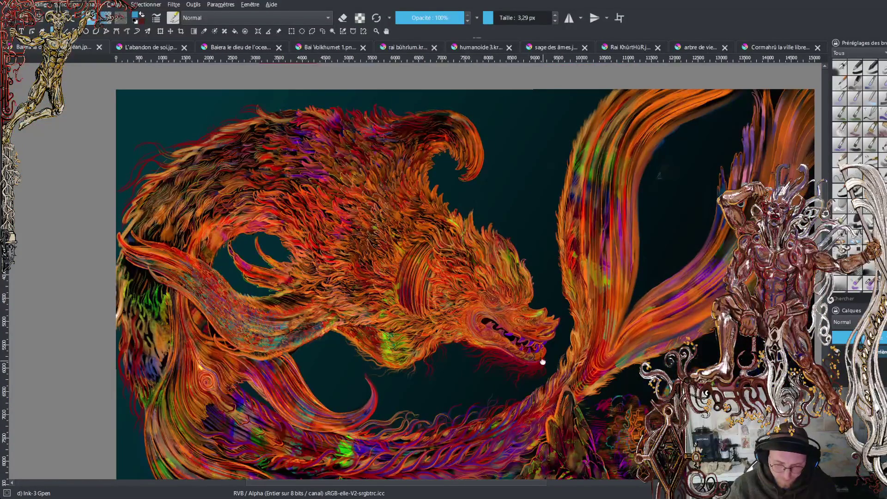
left_click_drag(416, 277, 393, 233)
key("minus")
key("minus")
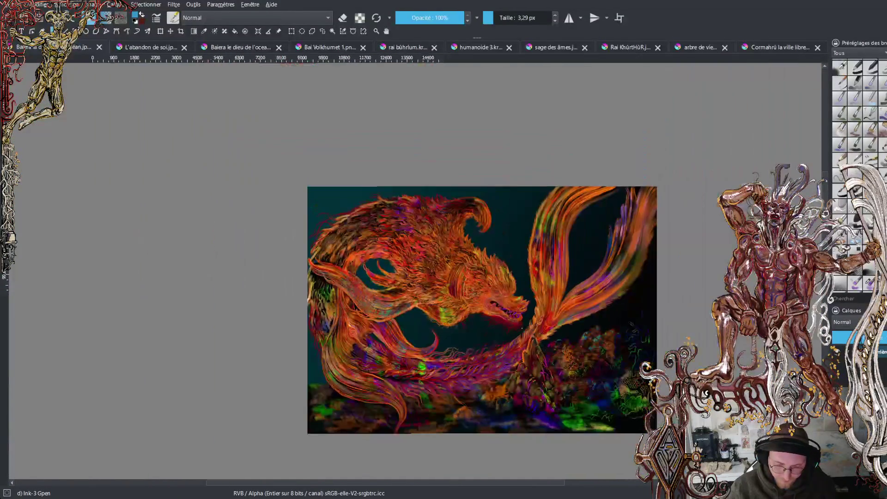
key("plus")
key("plus")
key("plus")
key("plus")
key("plus")
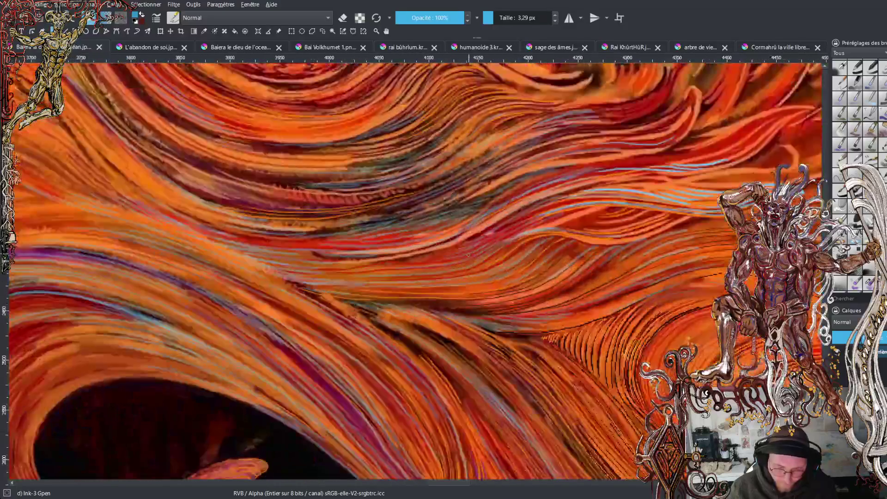
key("minus")
key("plus")
left_click_drag(428, 309, 414, 218)
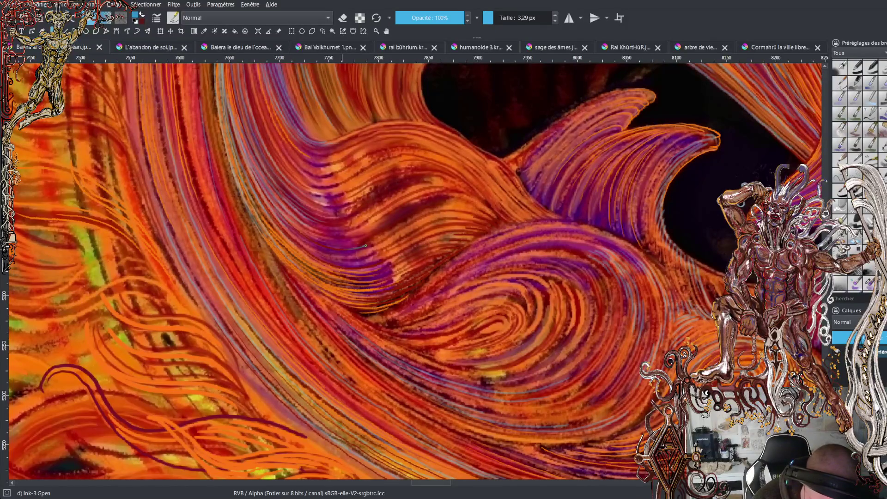
Draw four thin blue lines and short hatching through the lower jaw's orange swirls.
mouse_move(386, 233)
left_mouse_down()
mouse_move(434, 198)
mouse_move(475, 203)
left_mouse_up()
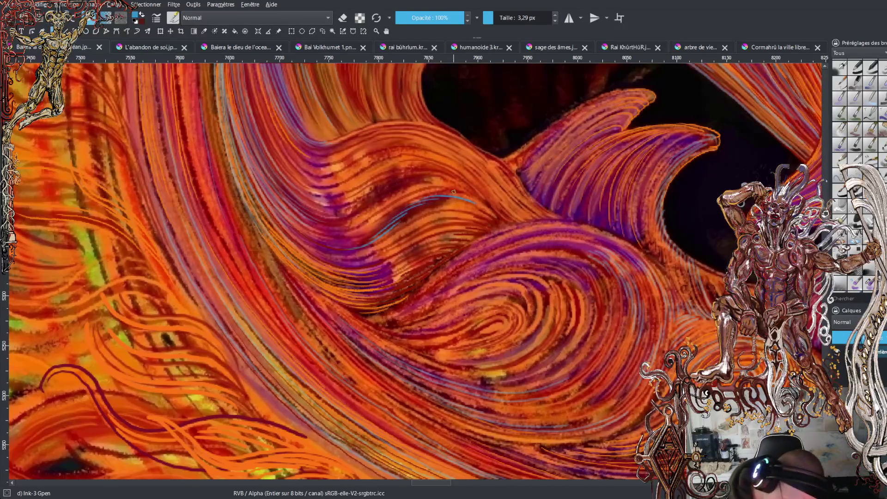
left_click_drag(442, 177, 512, 217)
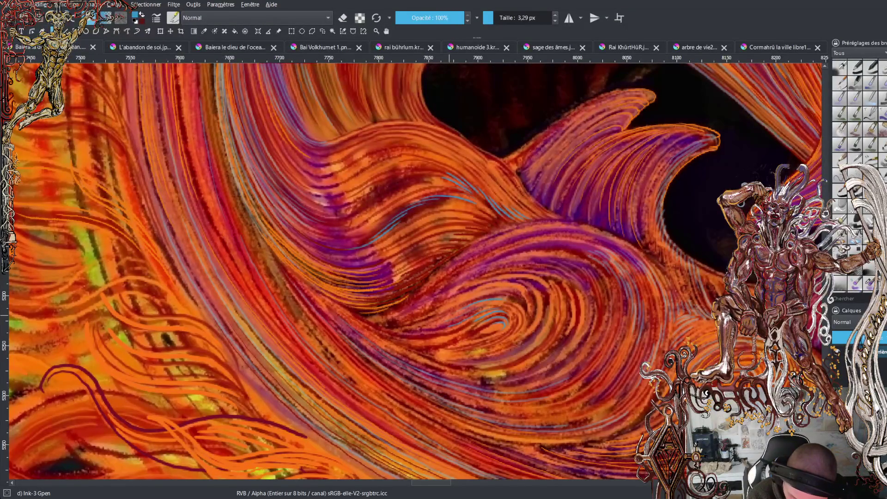
left_click_drag(456, 312, 419, 321)
left_click_drag(521, 290, 506, 295)
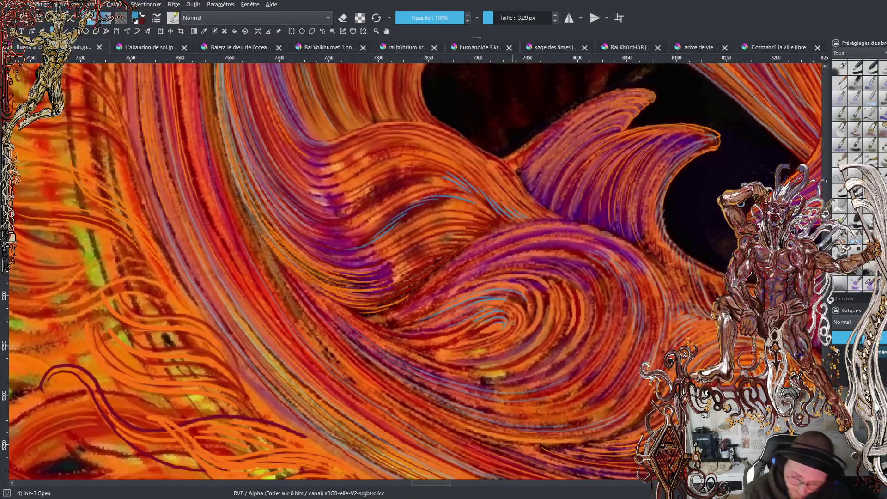
key("minus")
key("minus")
key("plus")
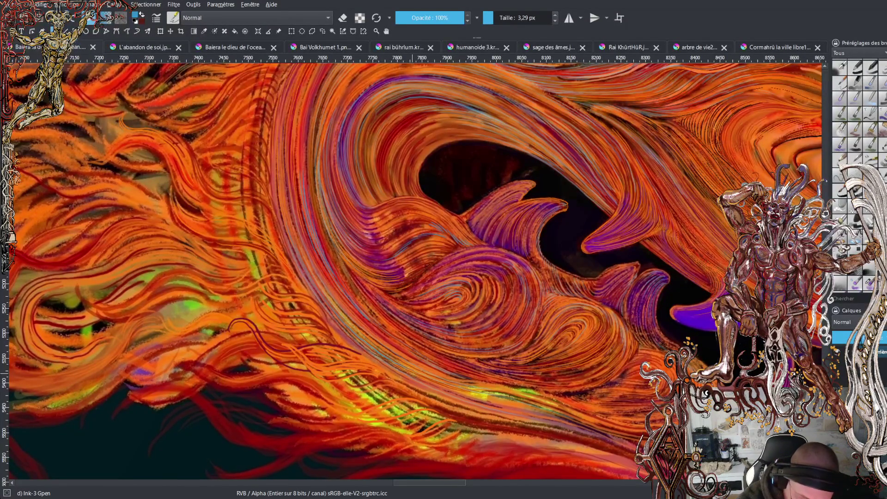
key("minus")
key("minus")
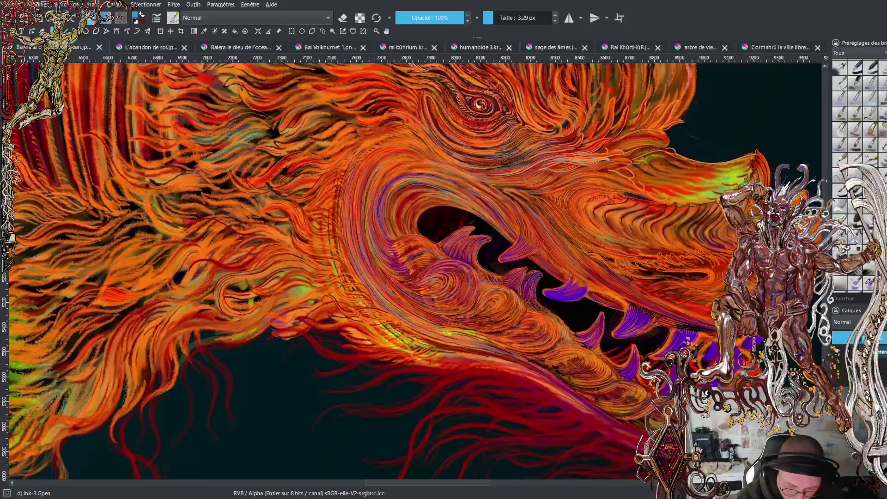
key("plus")
key("plus")
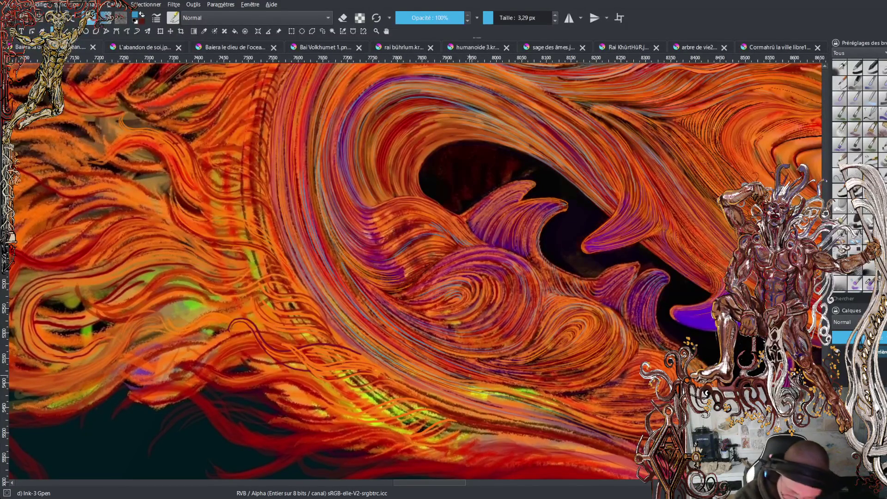
key("minus")
key("minus")
key("minus")
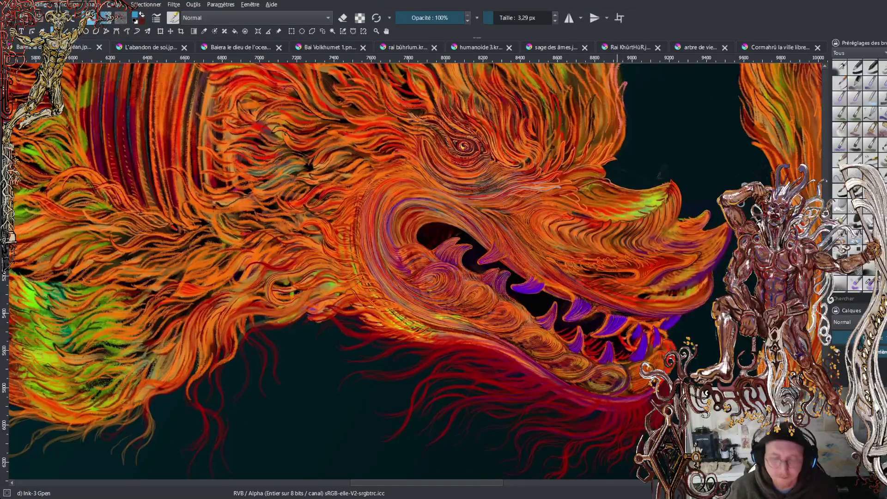
Paint four thin blue strokes along the purple fang and its lower edge.
scroll(412, 270, "up", 5)
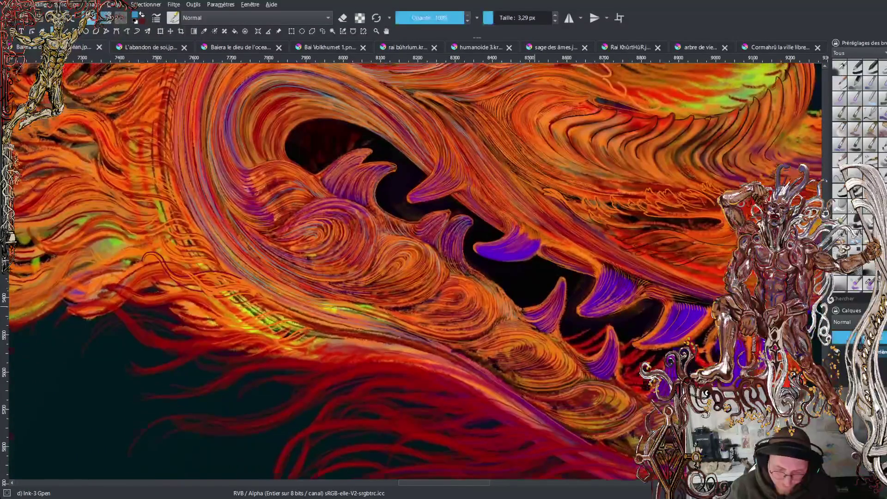
scroll(521, 302, "up", 2)
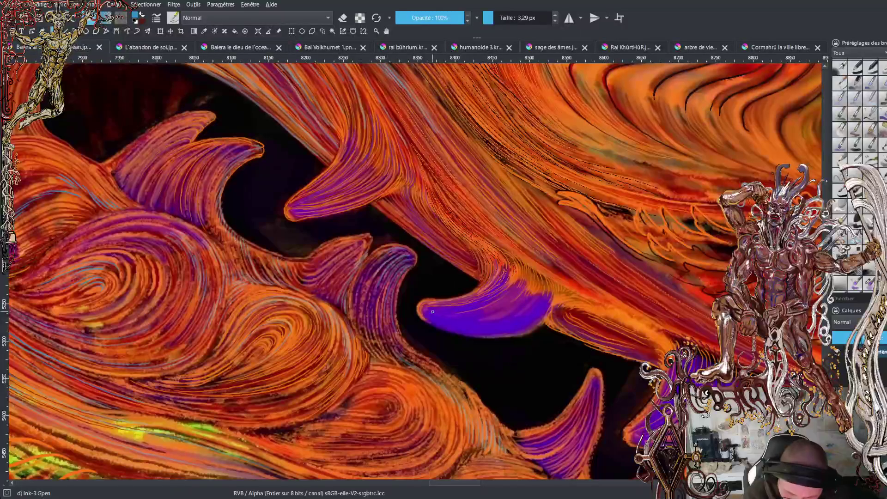
mouse_move(431, 308)
left_mouse_down()
mouse_move(473, 307)
mouse_move(508, 292)
left_mouse_up()
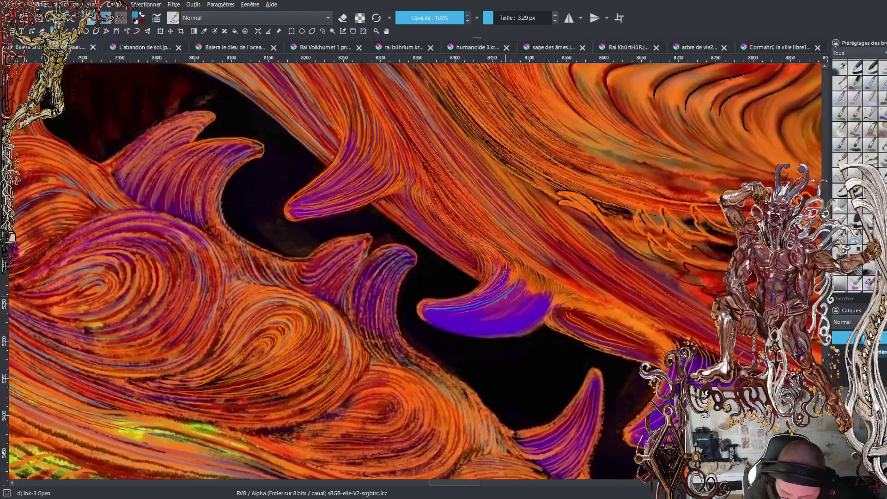
left_click_drag(515, 295, 526, 283)
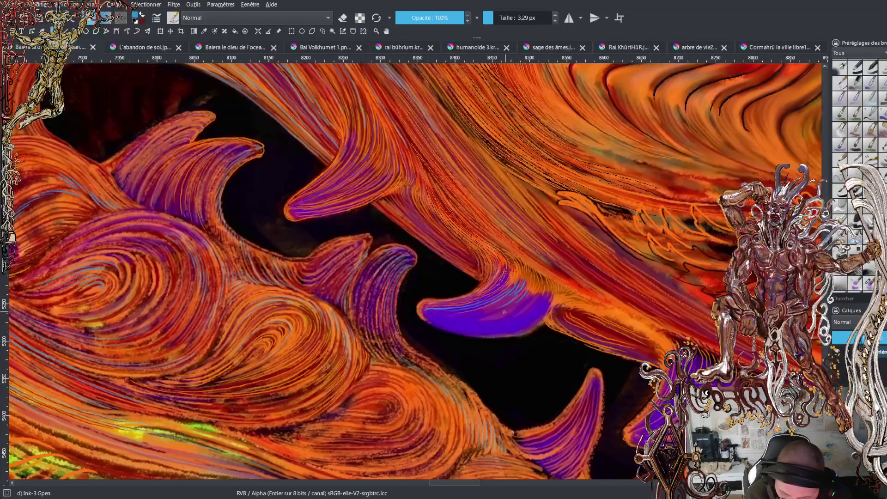
left_click_drag(516, 307, 540, 295)
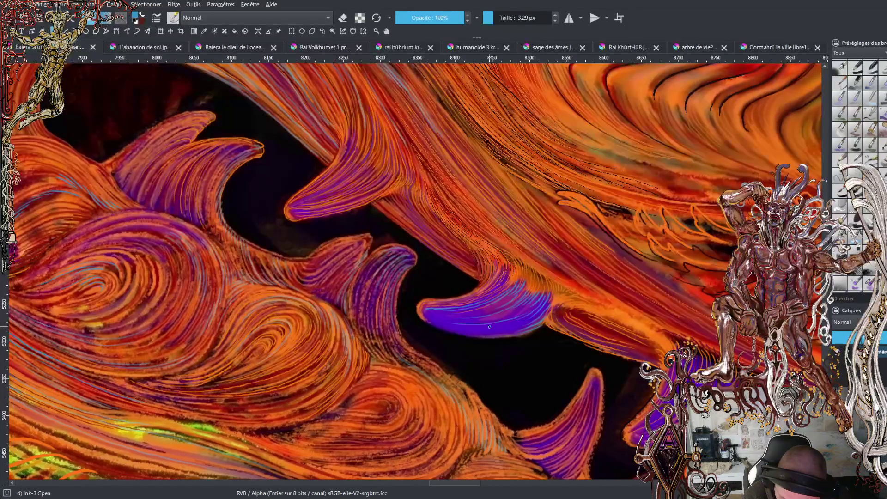
left_click_drag(463, 331, 514, 331)
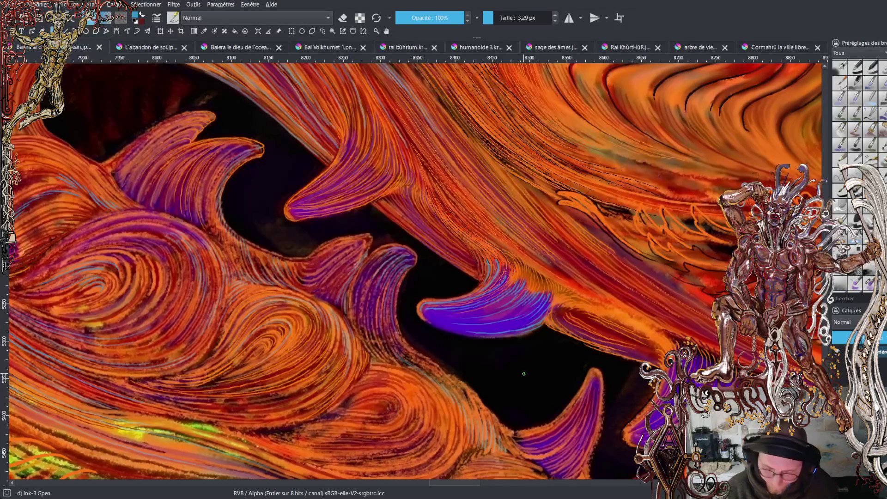
scroll(411, 273, "up", 3)
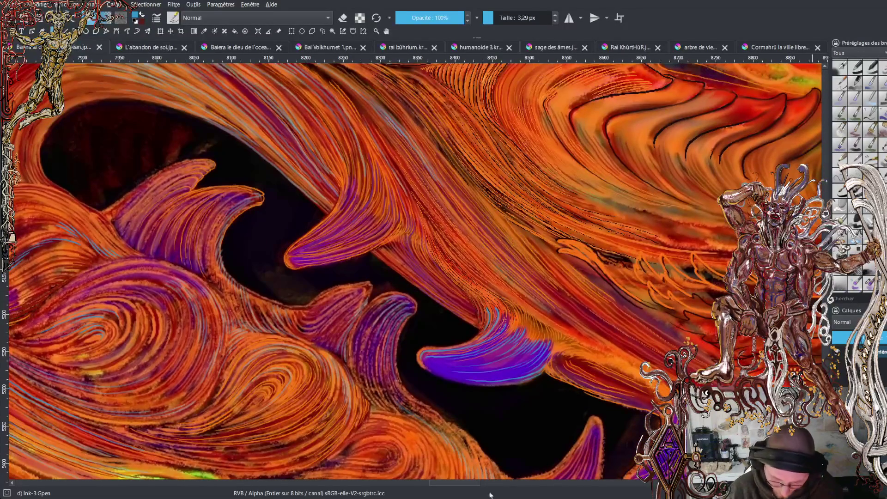
Paint blue accent lines and a small curl along the jaw behind the fangs.
left_click_drag(475, 489, 488, 491)
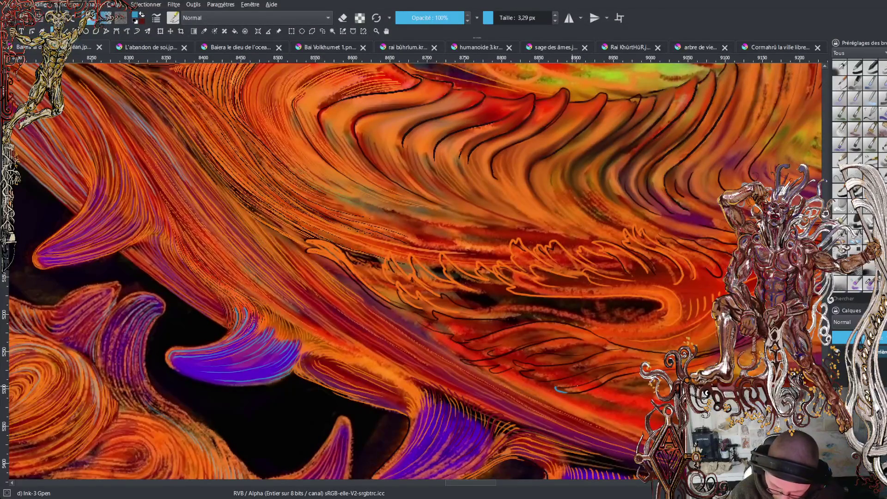
mouse_move(606, 369)
left_mouse_down()
mouse_move(544, 384)
mouse_move(642, 376)
left_mouse_up()
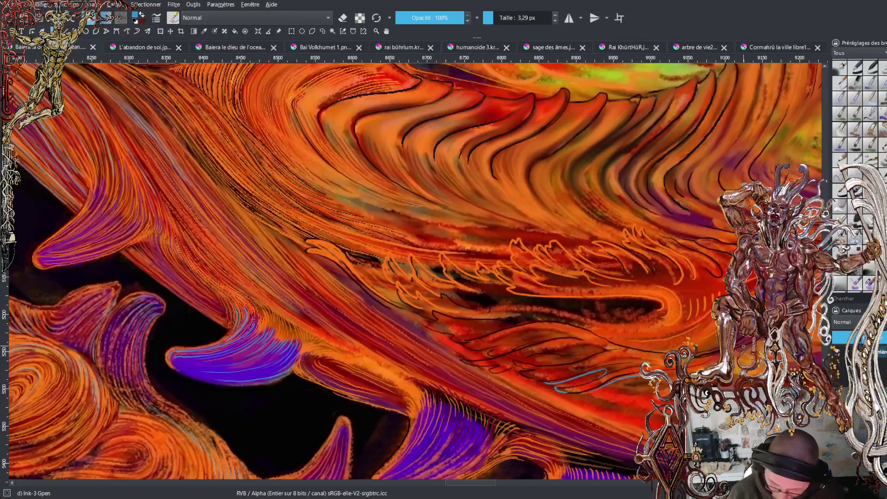
mouse_move(522, 374)
left_mouse_down()
mouse_move(513, 359)
mouse_move(545, 364)
mouse_move(491, 372)
mouse_move(458, 358)
mouse_move(566, 336)
left_mouse_up()
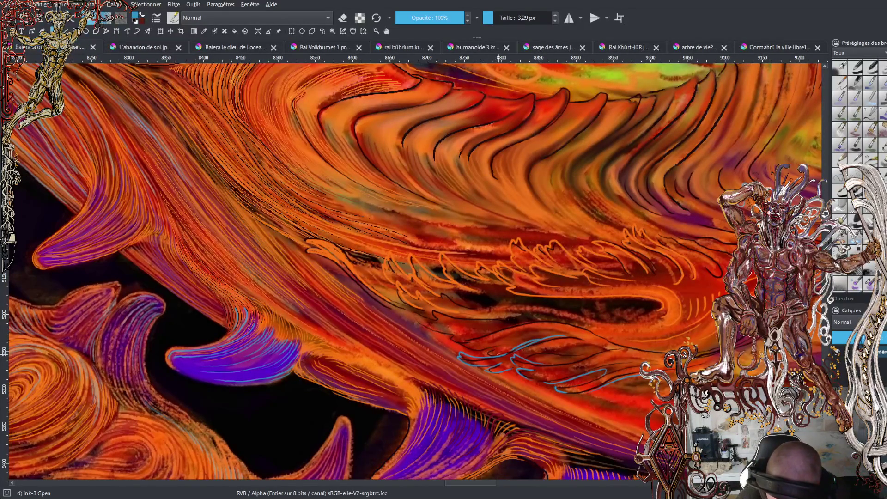
mouse_move(487, 354)
left_mouse_down()
mouse_move(523, 340)
mouse_move(481, 351)
mouse_move(451, 338)
mouse_move(561, 322)
mouse_move(597, 334)
left_mouse_up()
Extend the blue jaw line up-left toward the head, reinforcing its upper end with a short flick.
mouse_move(469, 337)
left_mouse_down()
mouse_move(418, 321)
mouse_move(519, 319)
left_mouse_up()
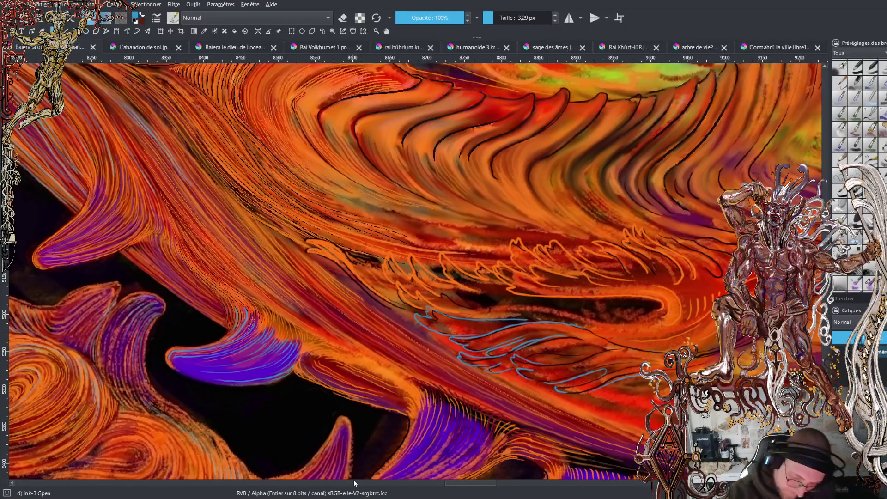
left_click_drag(410, 317, 347, 270)
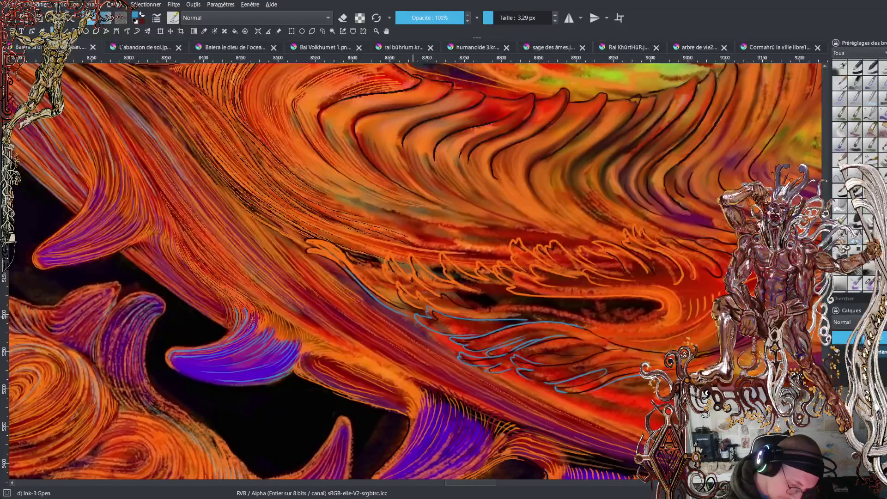
left_click_drag(405, 319, 318, 254)
mouse_move(372, 282)
left_mouse_down()
mouse_move(346, 250)
mouse_move(378, 268)
mouse_move(373, 259)
left_mouse_up()
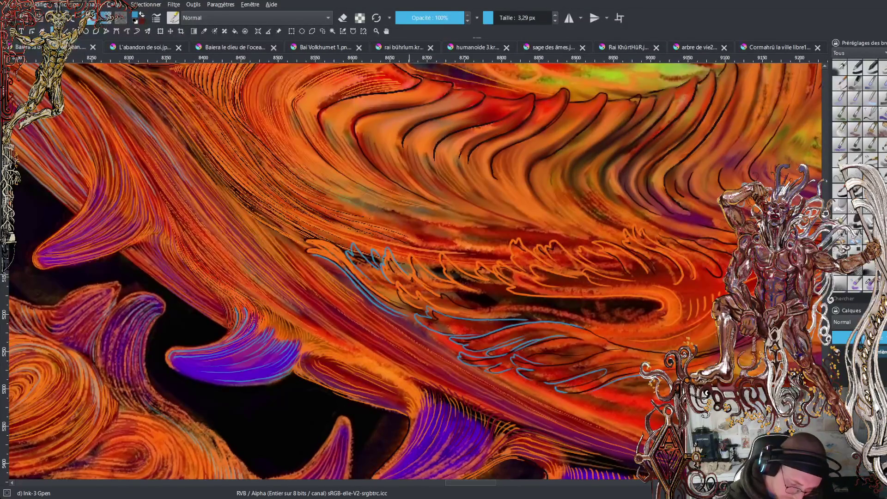
left_click_drag(439, 291, 423, 280)
scroll(416, 273, "down", 6)
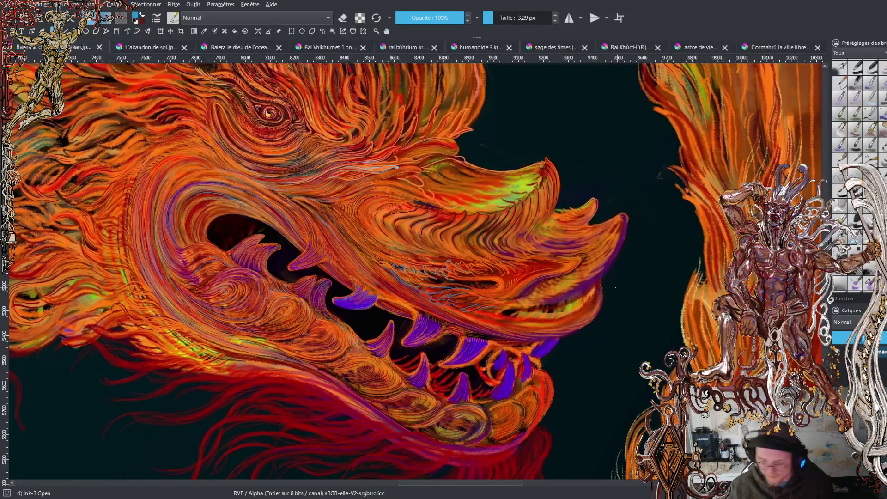
scroll(667, 365, "down", 1)
scroll(779, 431, "down", 3)
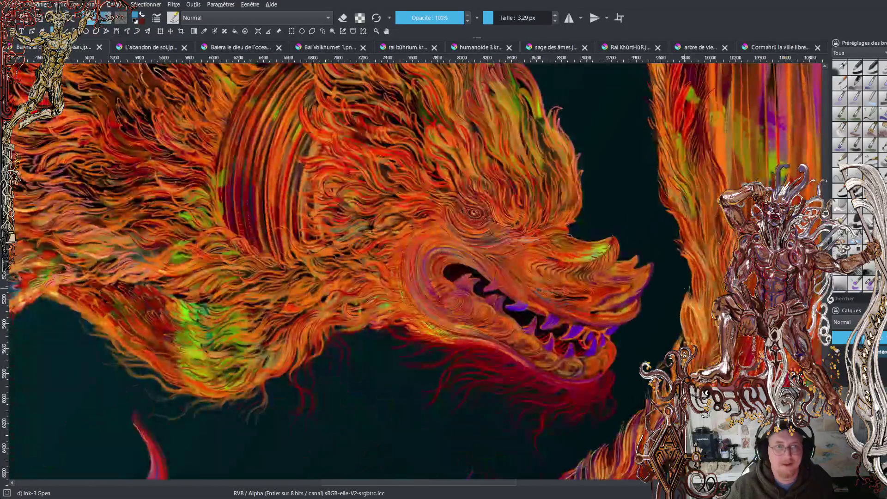
scroll(414, 268, "down", 2)
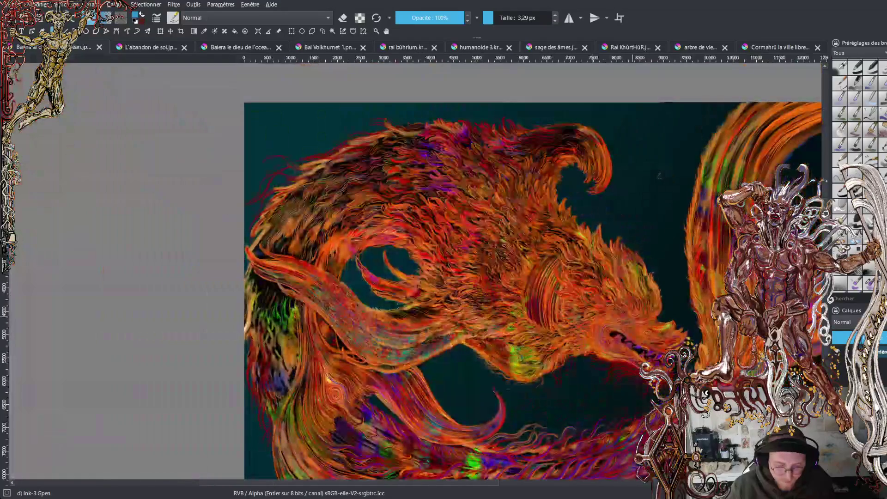
scroll(414, 268, "up", 1)
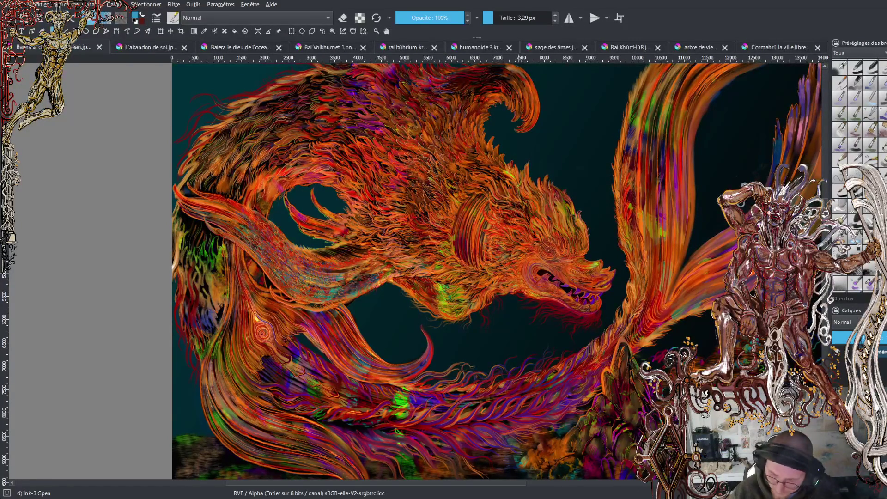
scroll(496, 270, "down", 3)
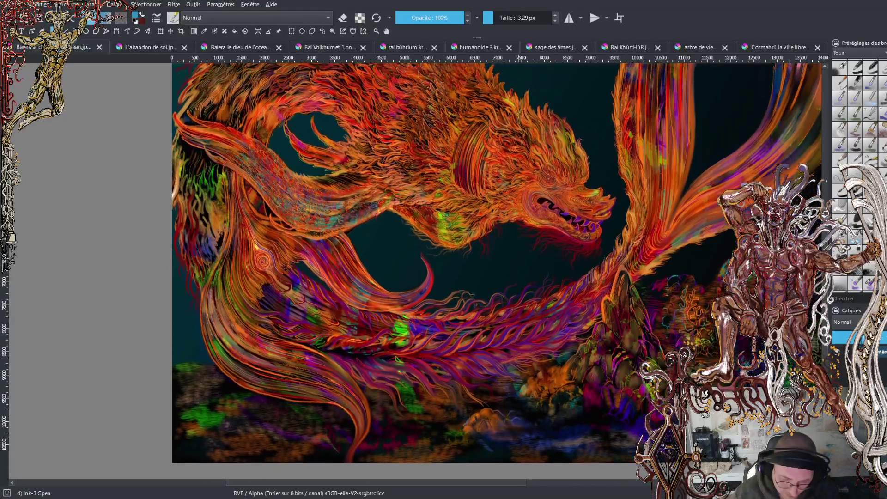
scroll(415, 102, "up", 4)
mouse_move(445, 485)
left_mouse_down()
mouse_move(386, 494)
mouse_move(511, 486)
left_mouse_up()
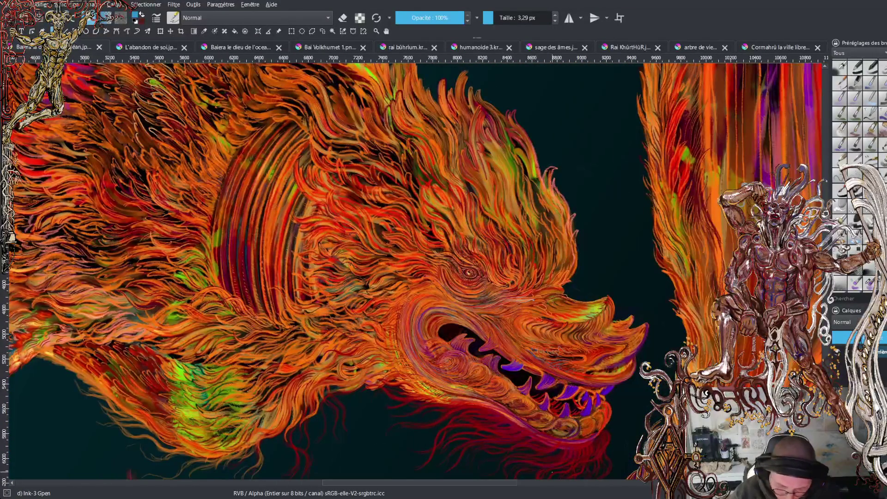
scroll(416, 432, "up", 3)
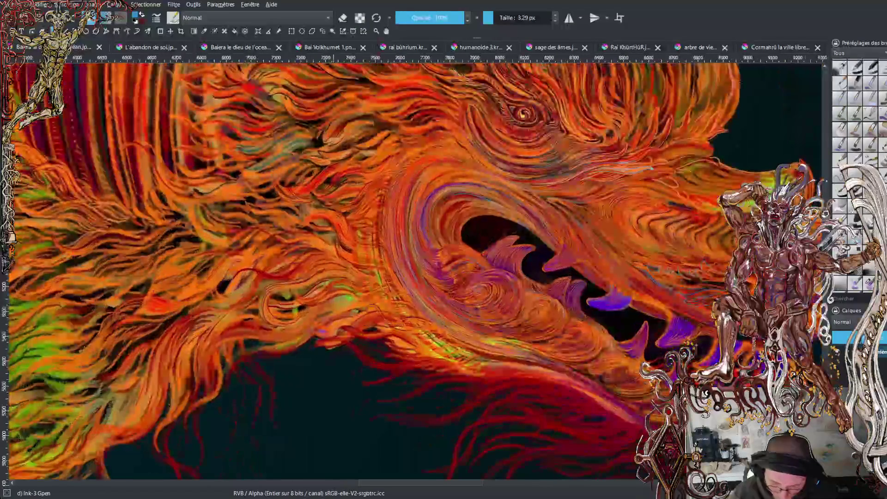
Zoom into the teeth and draw thin blue strokes up the purple fang, redoing one stroke.
mouse_move(439, 485)
left_mouse_down()
mouse_move(472, 483)
mouse_move(423, 482)
mouse_move(473, 482)
left_mouse_up()
scroll(416, 268, "down", 3)
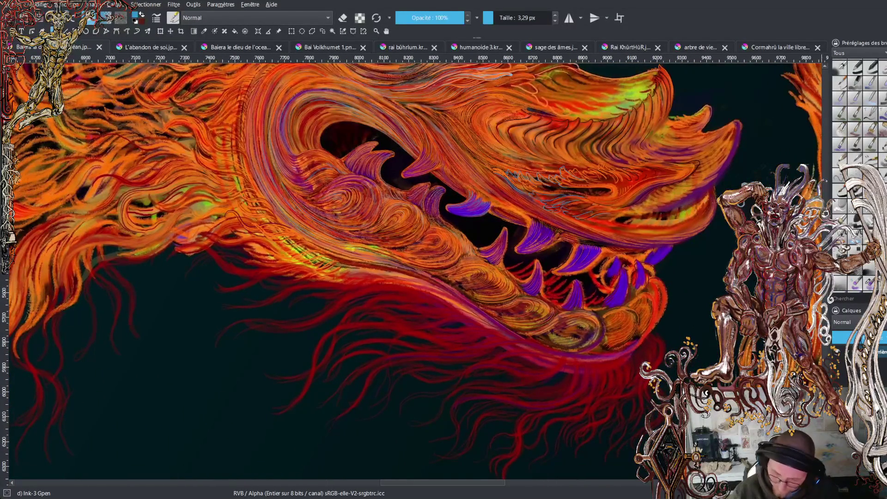
key("plus")
key("plus")
key("plus")
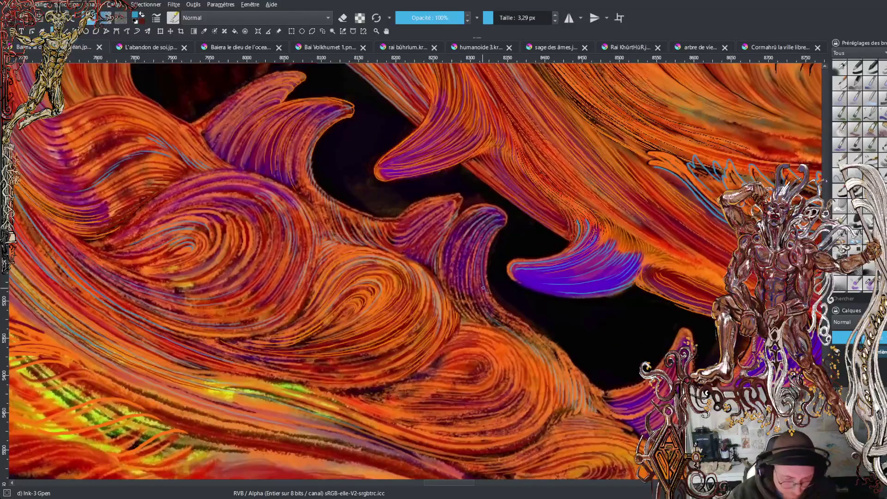
left_click_drag(486, 310, 477, 273)
key("ctrl+z")
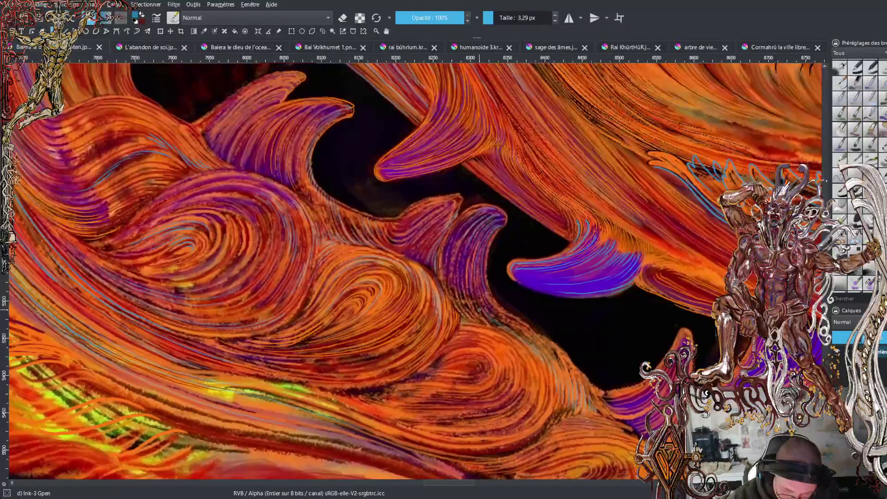
mouse_move(476, 290)
left_mouse_down()
mouse_move(470, 302)
mouse_move(468, 249)
left_mouse_up()
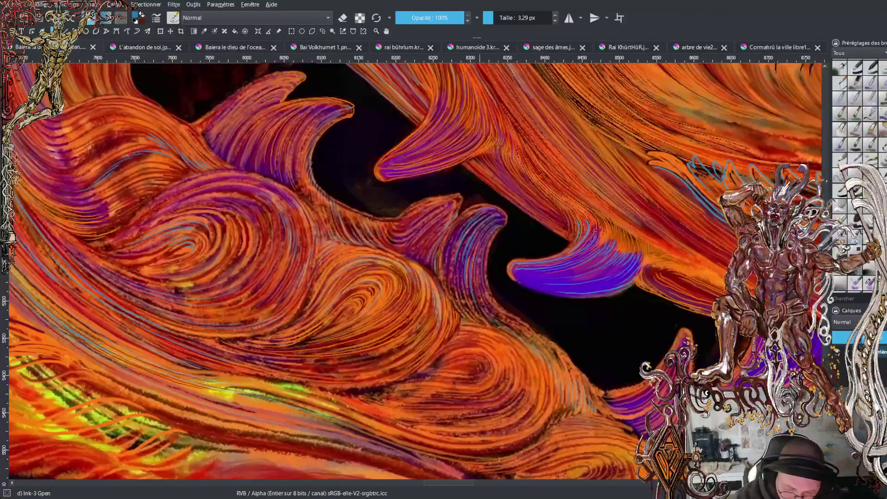
mouse_move(491, 318)
left_mouse_down()
mouse_move(446, 246)
mouse_move(465, 218)
left_mouse_up()
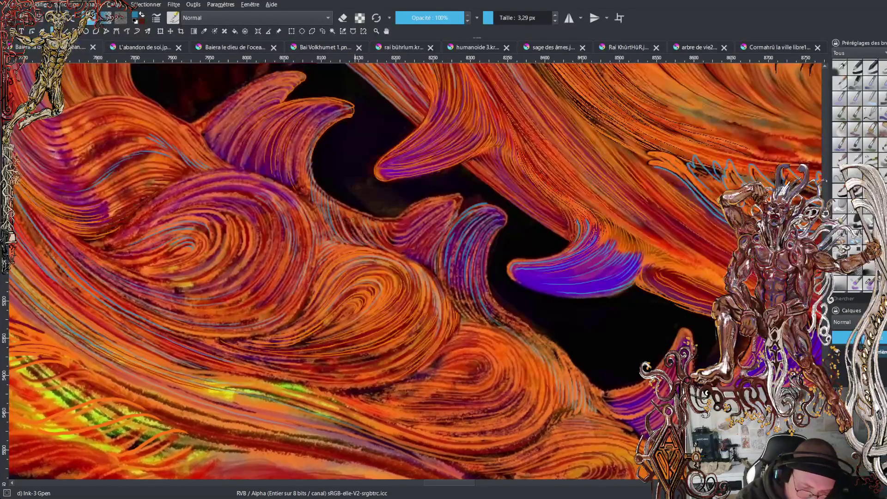
Add thin blue accents along the jaw and the swirl wave edges, then zoom out.
left_click_drag(343, 215, 355, 230)
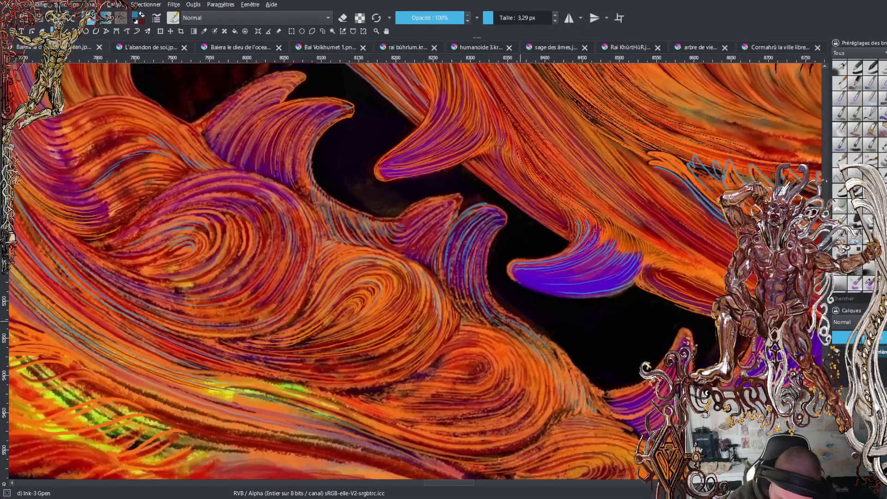
left_click_drag(522, 321, 576, 366)
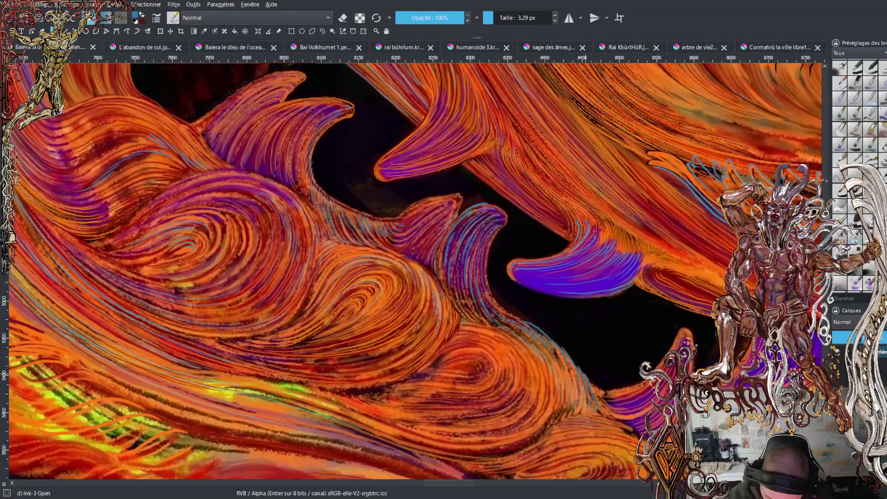
mouse_move(601, 397)
left_mouse_down()
mouse_move(607, 404)
mouse_move(610, 395)
left_mouse_up()
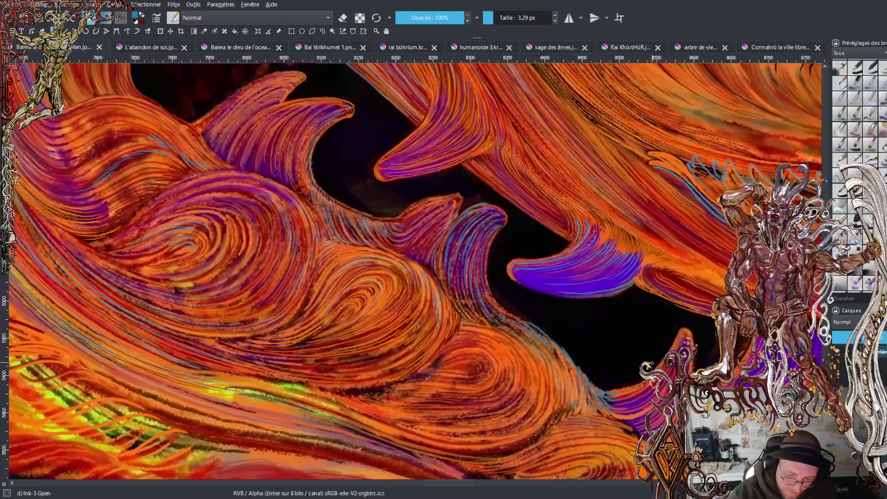
key("minus")
Sample the blue accent colour from the painting and paint three blue lines along the jaw swirls.
scroll(411, 270, "down", 2)
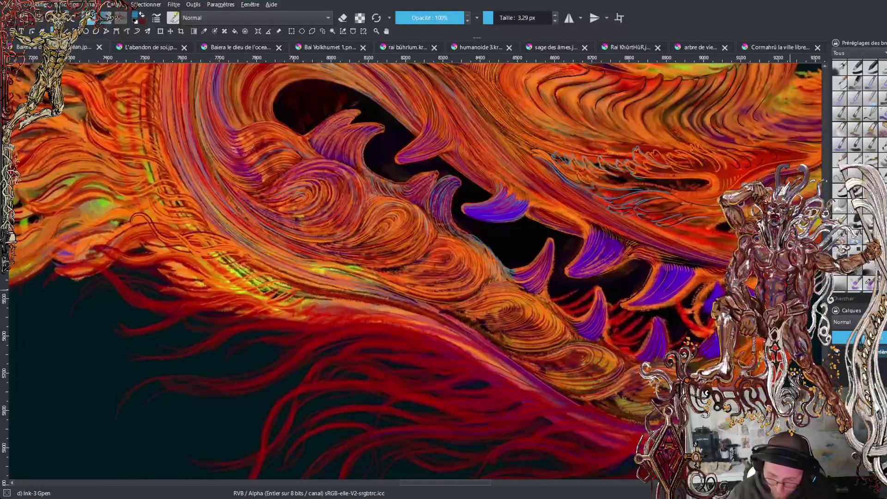
key("plus")
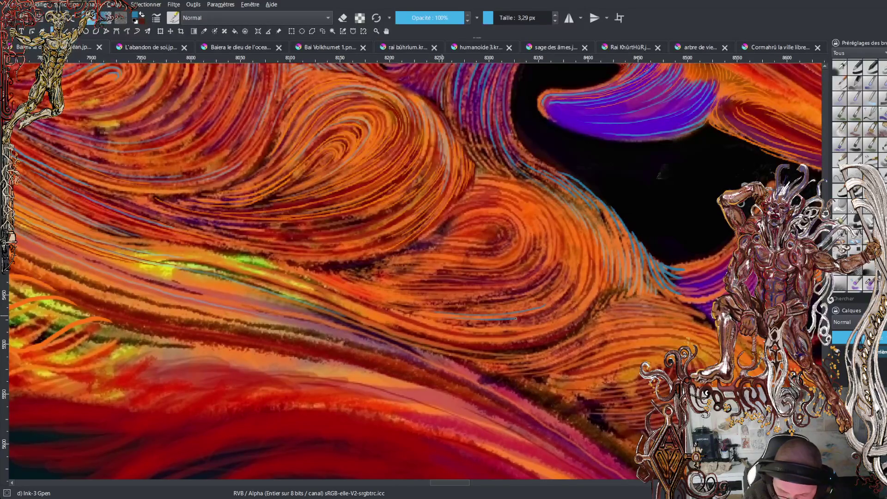
left_click_drag(550, 311, 588, 293)
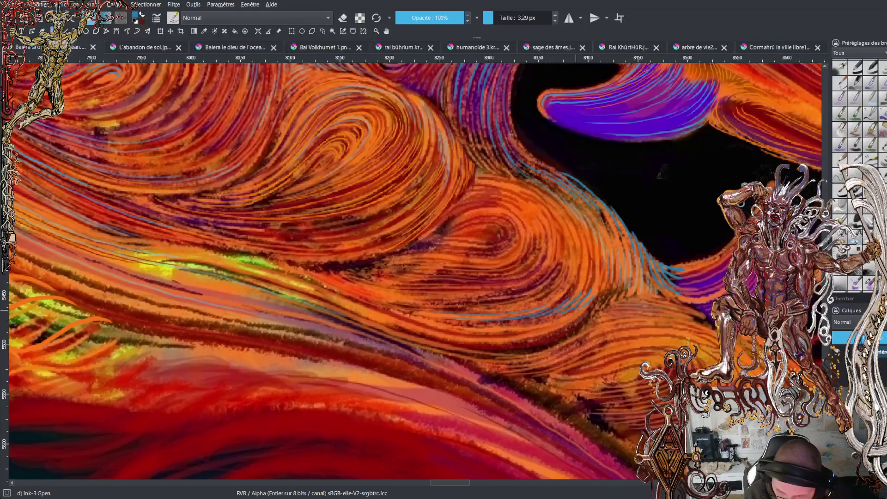
left_click(547, 319, "ctrl")
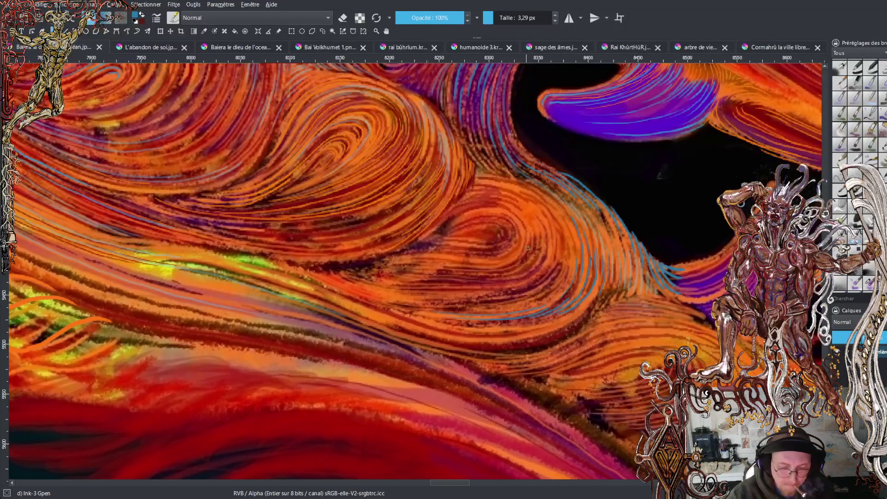
left_click_drag(496, 239, 437, 234)
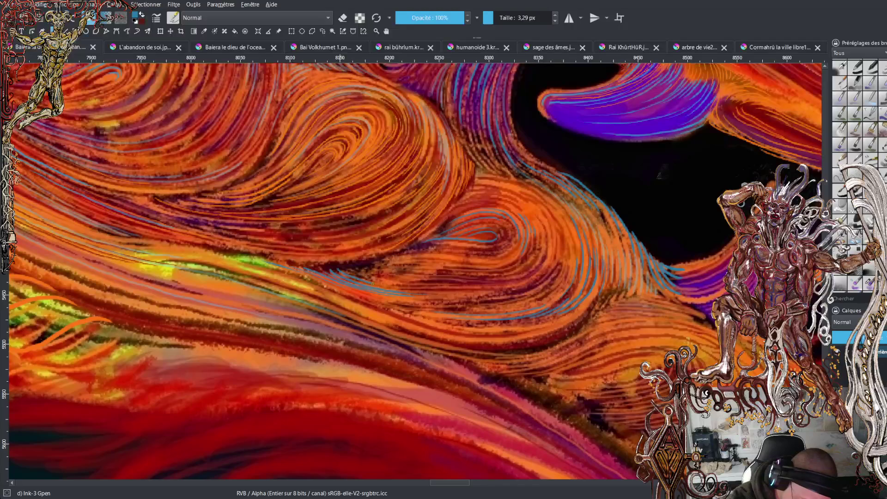
left_click_drag(344, 269, 428, 284)
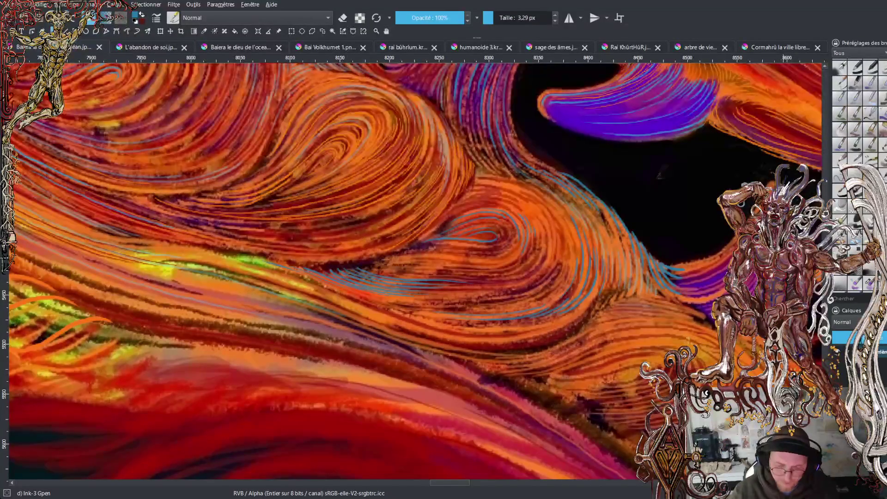
Paint a thin diagonal blue G-pen stroke across the orange jaw swirls below the fangs.
key("minus")
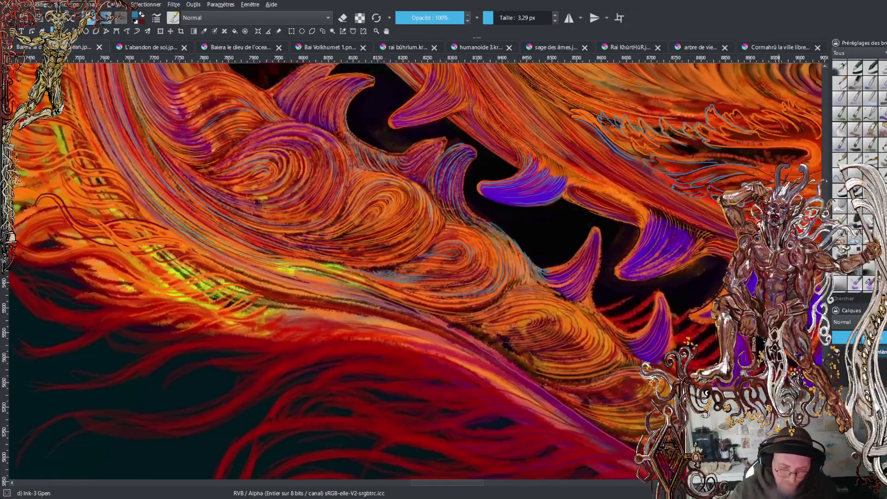
key("plus")
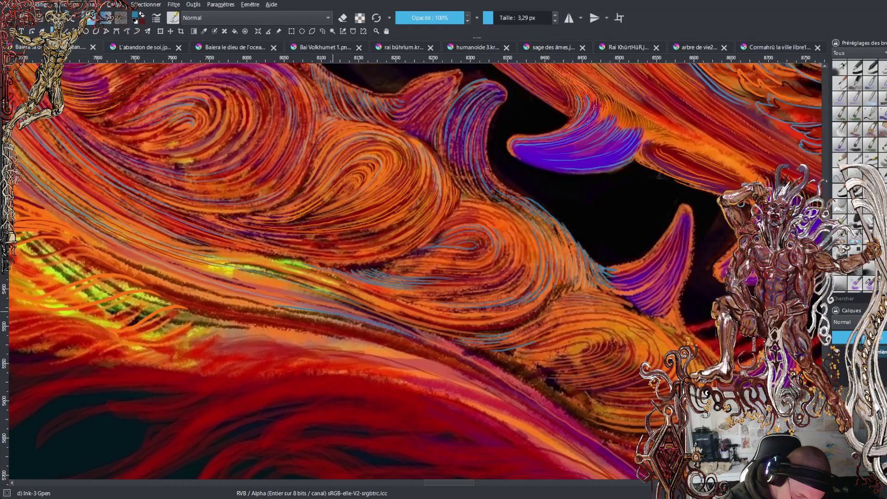
left_click_drag(441, 349, 608, 455)
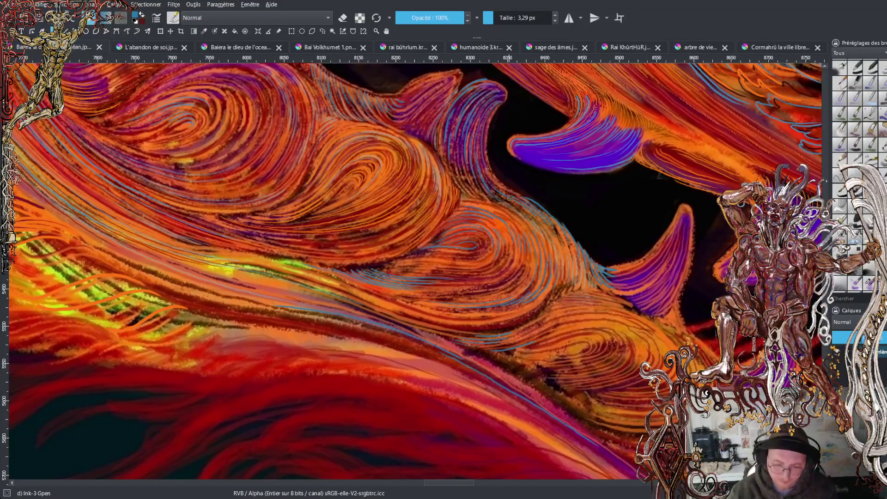
scroll(509, 199, "down", 4)
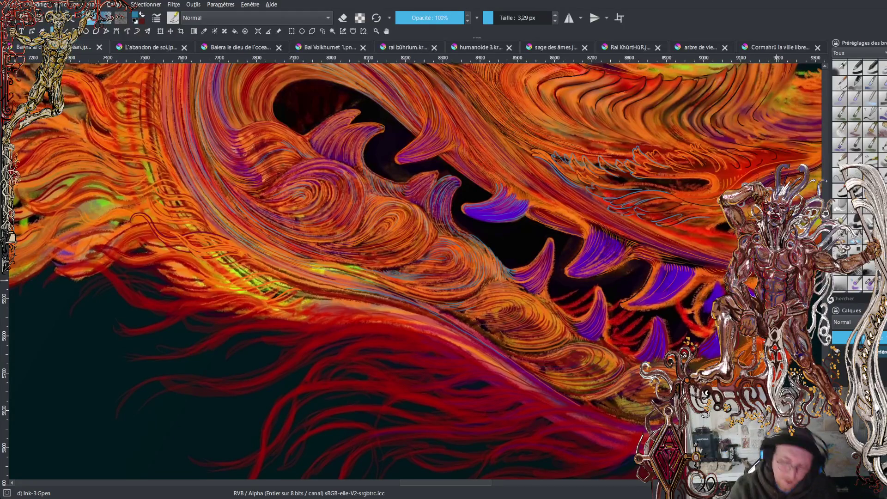
scroll(415, 271, "up", 5)
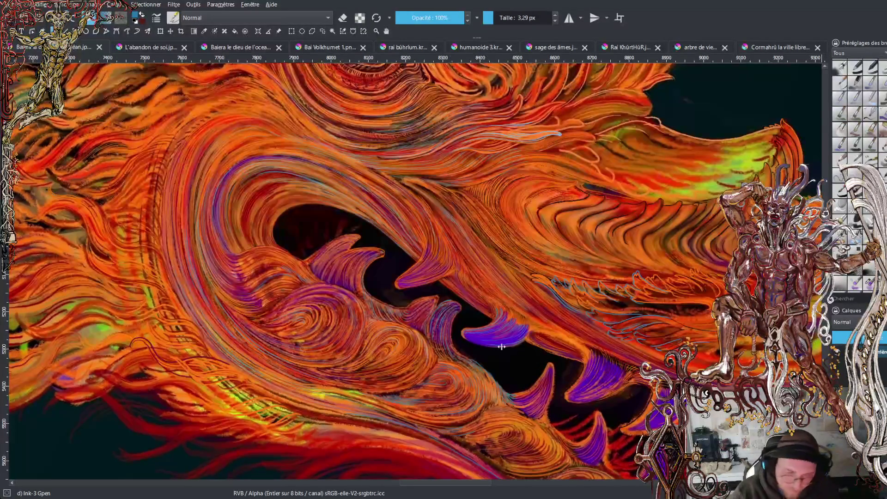
scroll(77, 65, "up", 5)
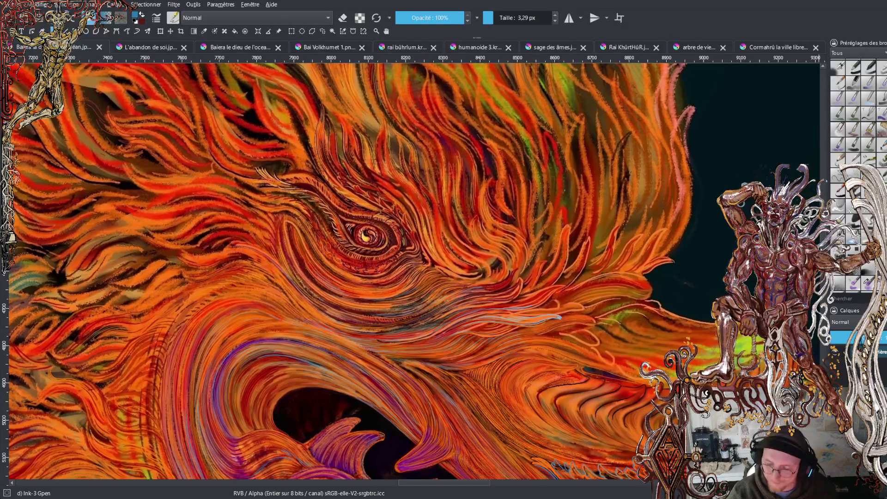
scroll(416, 268, "up", 5)
scroll(411, 270, "down", 5)
scroll(319, 270, "up", 2)
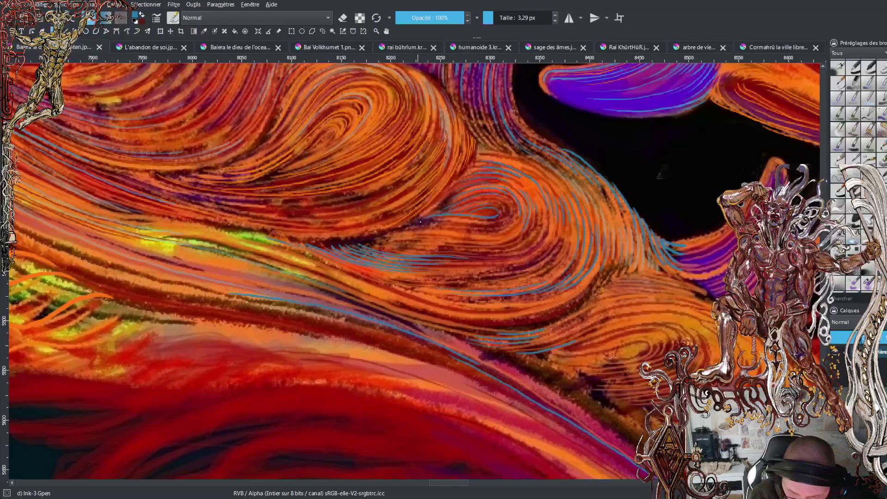
Paint a small blue curl on a jaw swirl and two thin dark strokes across the lower jaw.
mouse_move(490, 222)
left_mouse_down()
mouse_move(504, 210)
mouse_move(490, 205)
left_mouse_up()
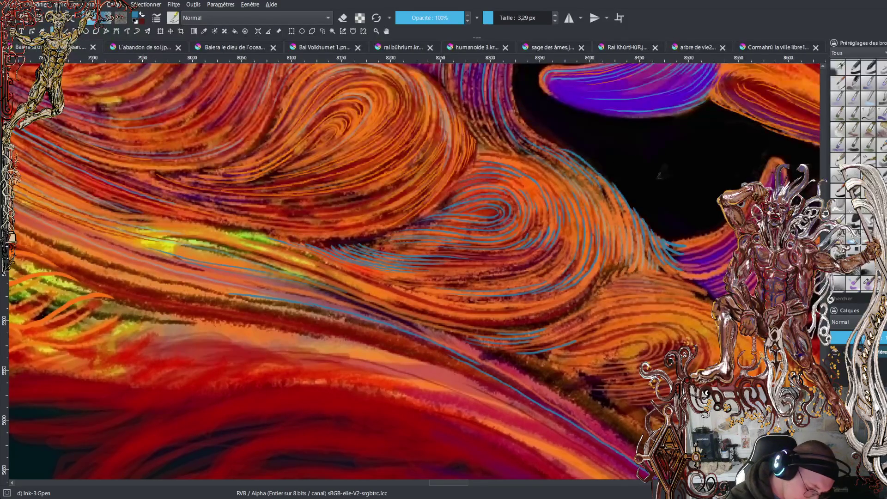
left_click_drag(145, 245, 260, 267)
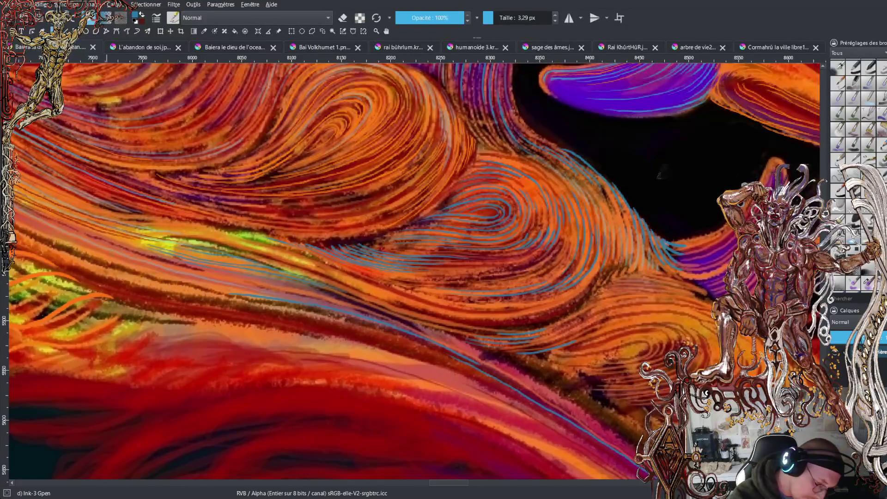
left_click_drag(131, 267, 244, 292)
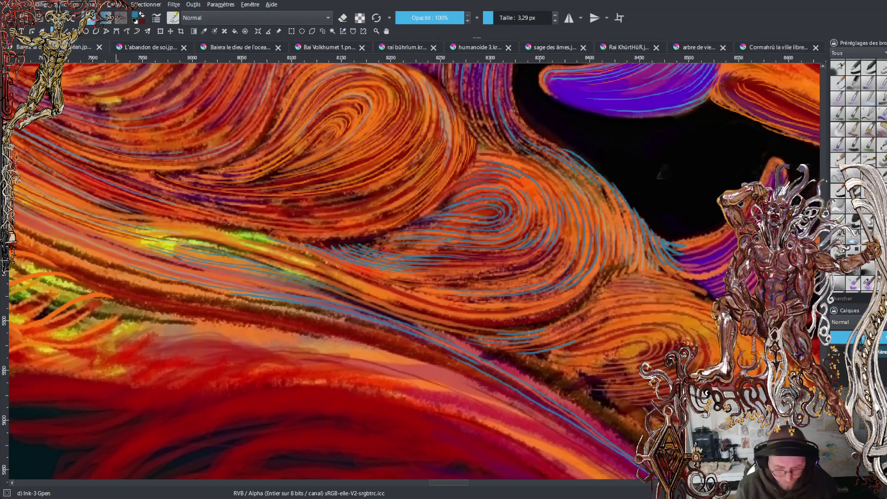
Zoom out and scroll around to review the whole mouth.
key("minus")
key("minus")
key("minus")
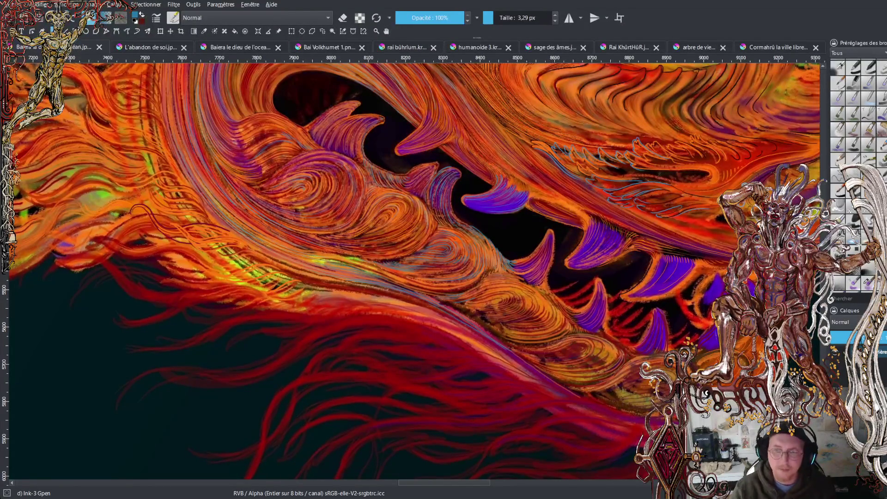
scroll(411, 271, "up", 5)
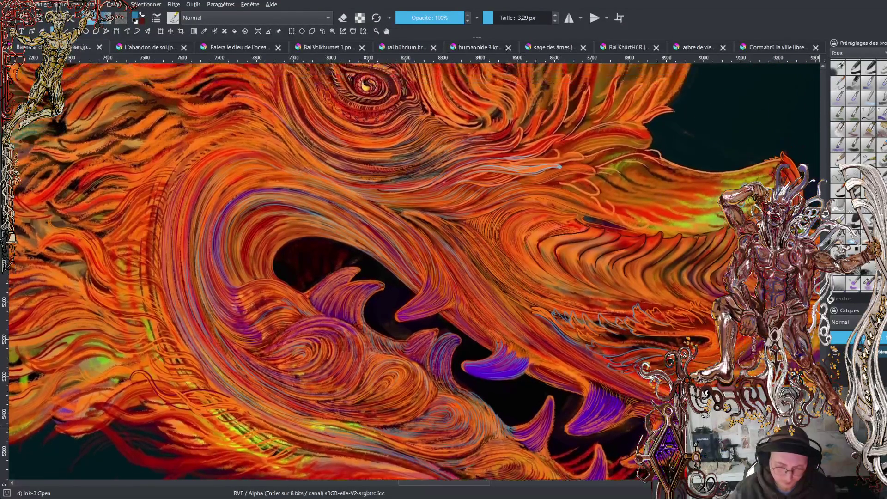
scroll(411, 271, "down", 5)
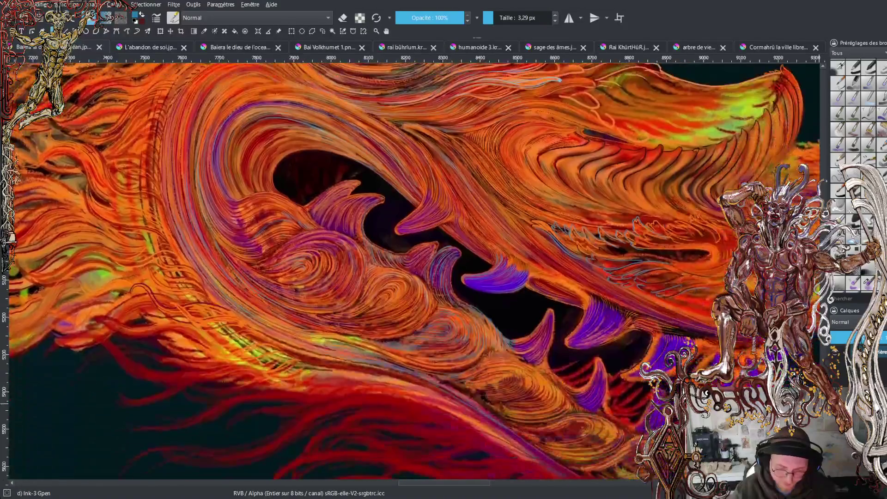
scroll(414, 194, "up", 5)
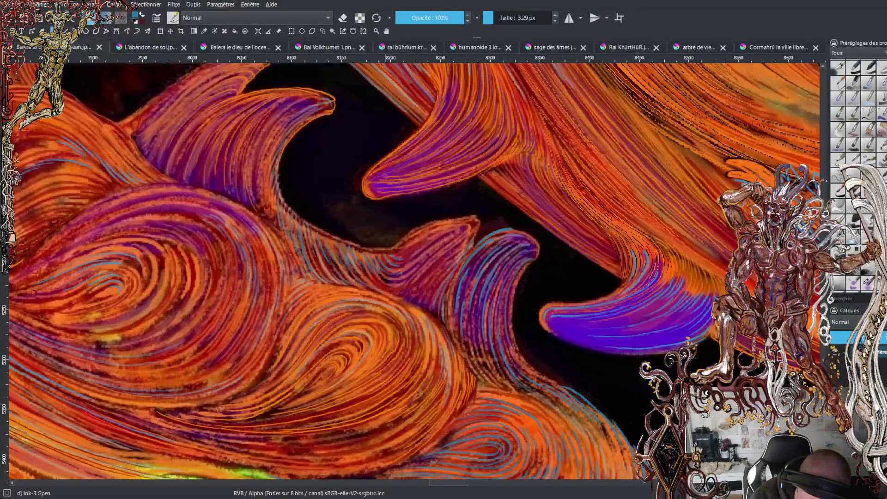
Paint two short thin Ink-3 G-pen strokes along the tip of the purple fang.
left_click_drag(418, 256, 460, 228)
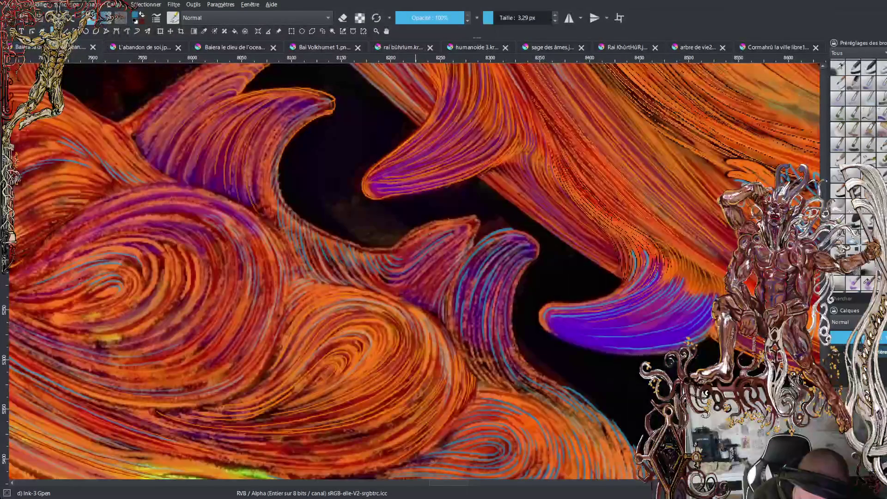
left_click_drag(433, 255, 476, 221)
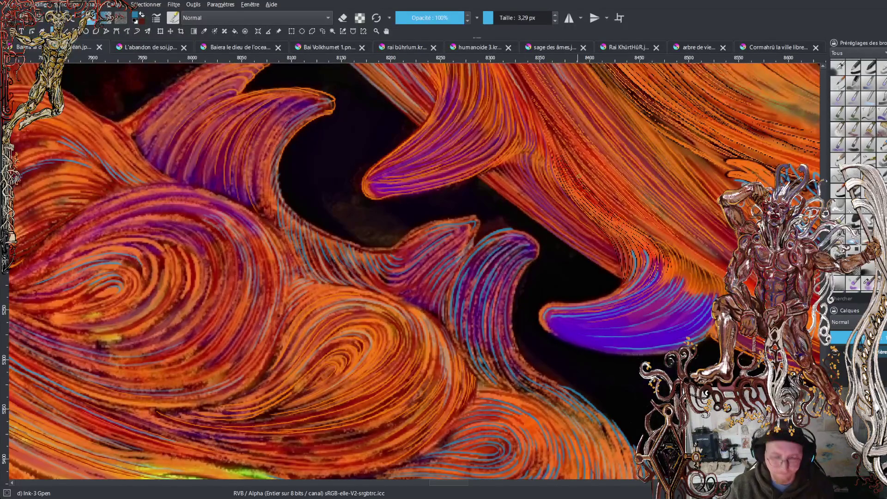
scroll(544, 284, "down", 2)
Zoom out, pan over to the dragon's head, and zoom in close on the eye.
scroll(530, 264, "down", 2)
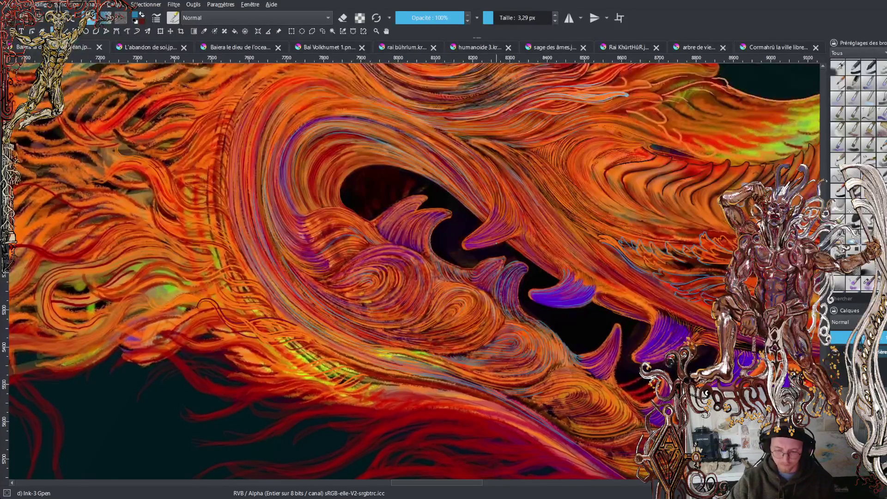
left_click_drag(544, 283, 425, 313)
mouse_move(478, 325)
left_mouse_down()
mouse_move(472, 295)
mouse_move(482, 327)
left_mouse_up()
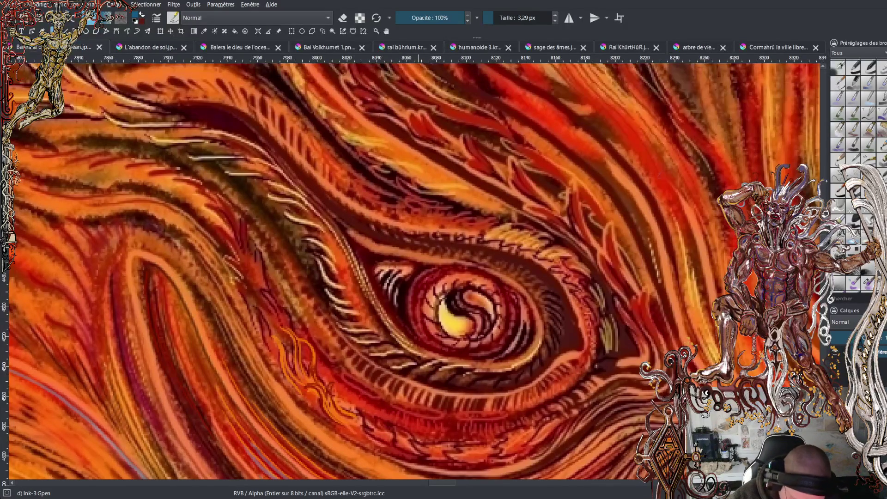
Draw three concentric blue arcs along the left edge of the iris.
mouse_move(432, 339)
left_mouse_down()
mouse_move(421, 304)
mouse_move(426, 288)
mouse_move(451, 276)
left_mouse_up()
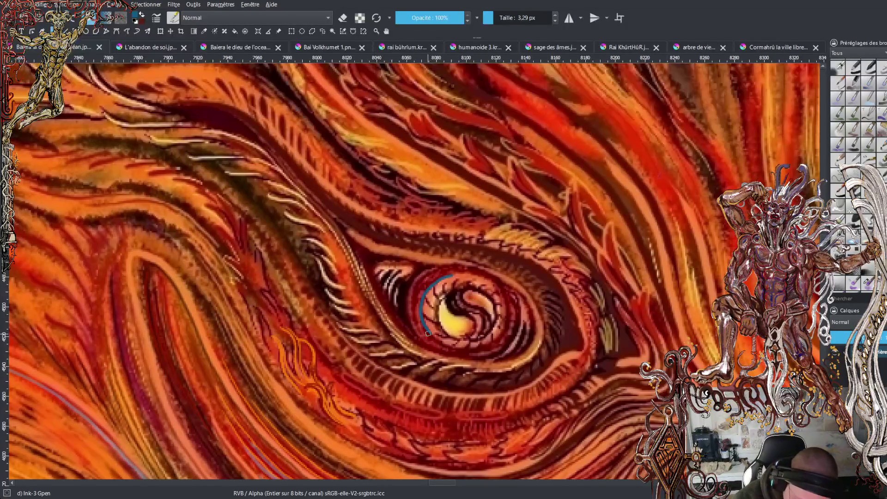
mouse_move(418, 336)
left_mouse_down()
mouse_move(409, 299)
mouse_move(418, 277)
mouse_move(443, 272)
left_mouse_up()
mouse_move(397, 311)
left_mouse_down()
mouse_move(411, 268)
mouse_move(394, 272)
mouse_move(355, 243)
left_mouse_up()
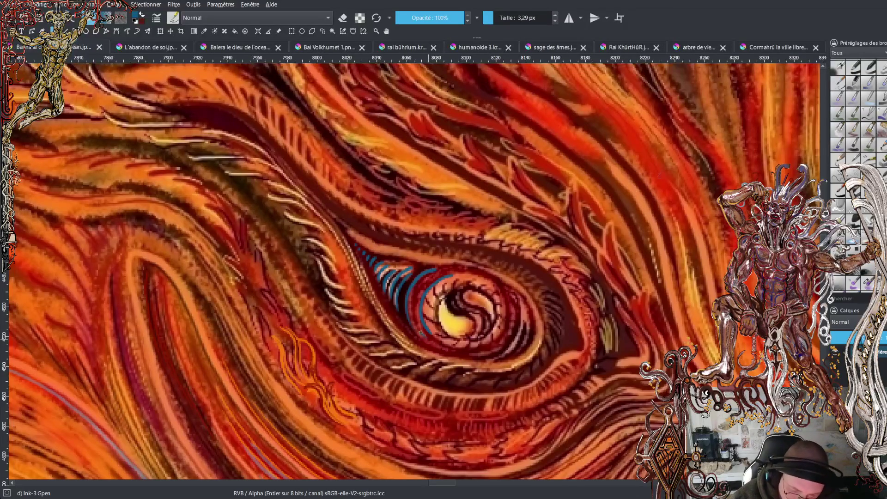
Add blue hatch strokes right of the iris, extend the bottom line, and add an upper-left stroke.
left_click_drag(504, 337, 510, 309)
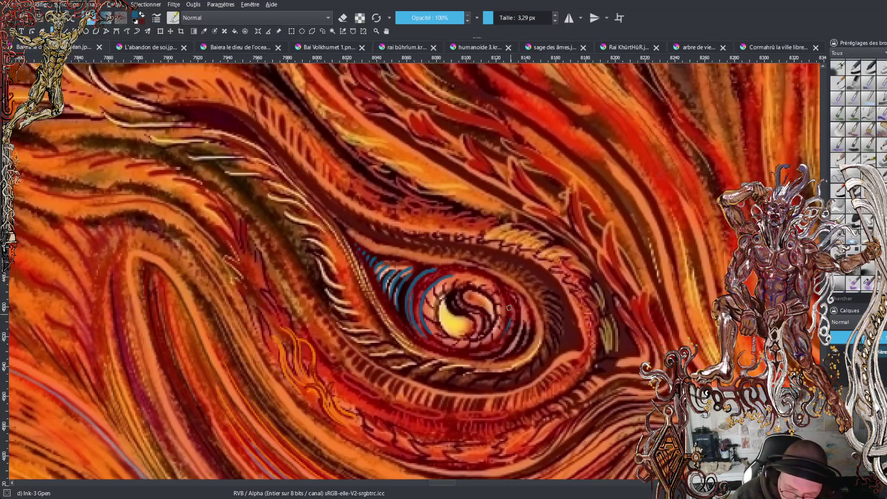
mouse_move(510, 340)
left_mouse_down()
mouse_move(516, 308)
mouse_move(538, 319)
left_mouse_up()
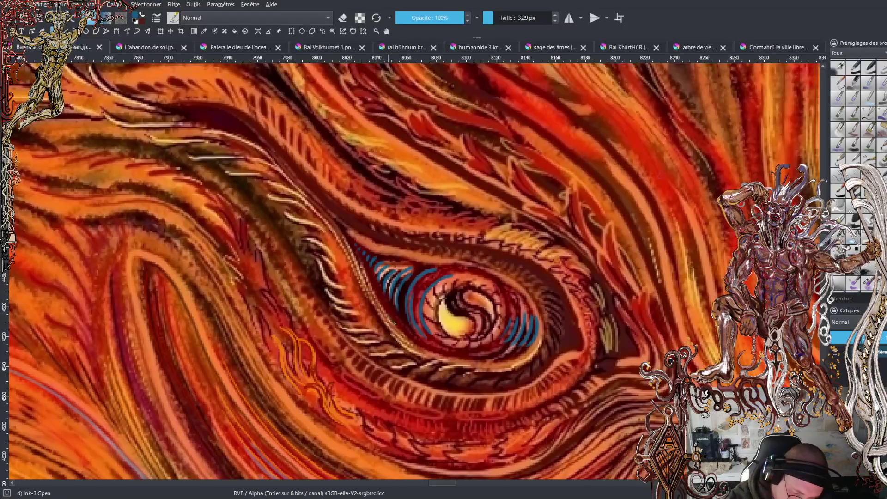
left_click_drag(437, 352, 462, 358)
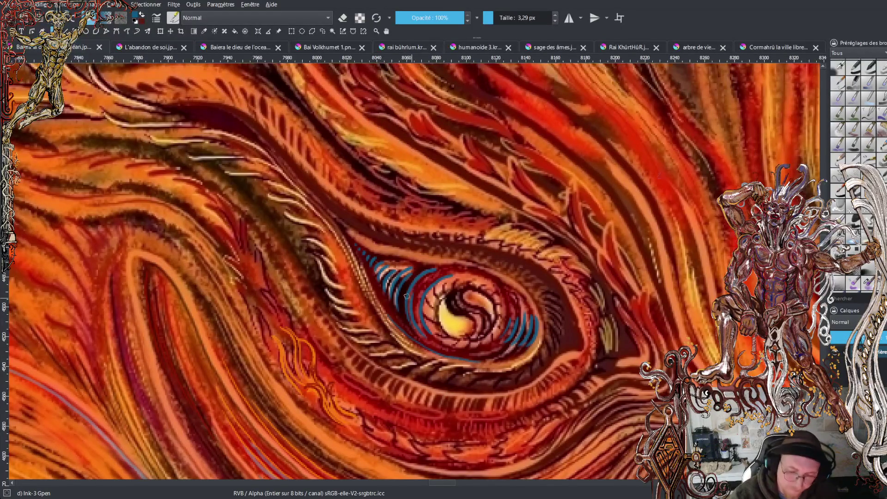
left_click_drag(344, 232, 441, 256)
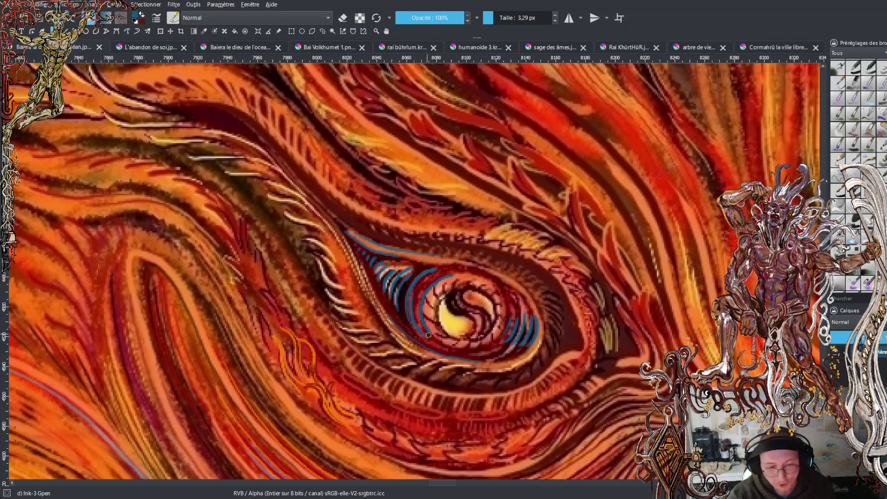
scroll(426, 333, "down", 5)
scroll(416, 268, "up", 3)
scroll(416, 271, "up", 5)
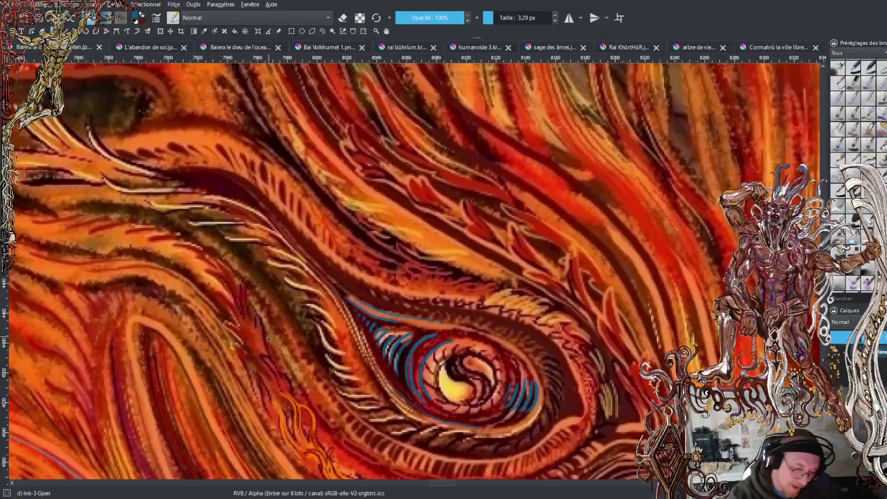
Draw seven thin curved blue accent strokes down the jaw beside the orange flourish left of the eye.
left_click_drag(266, 354, 243, 282)
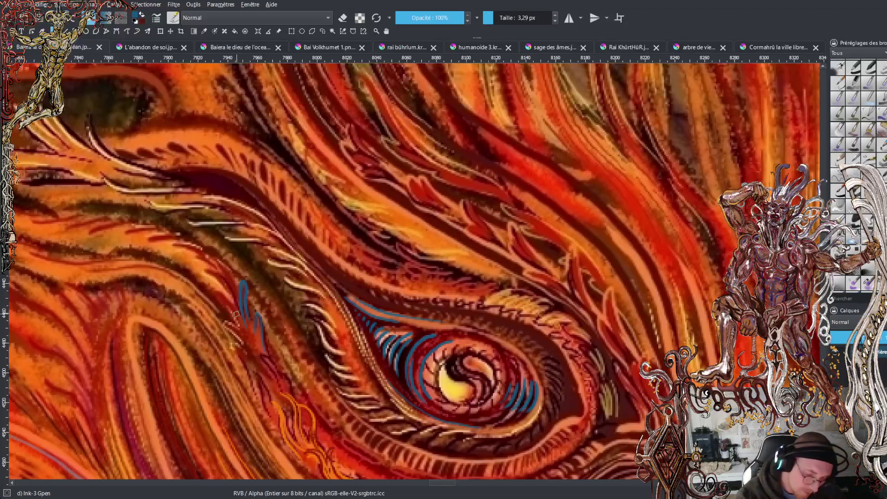
left_click_drag(208, 272, 232, 309)
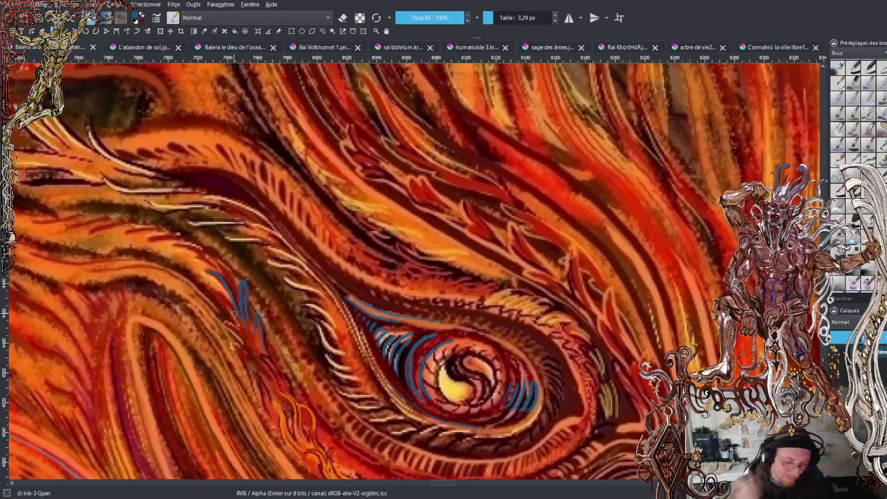
left_click_drag(265, 356, 284, 381)
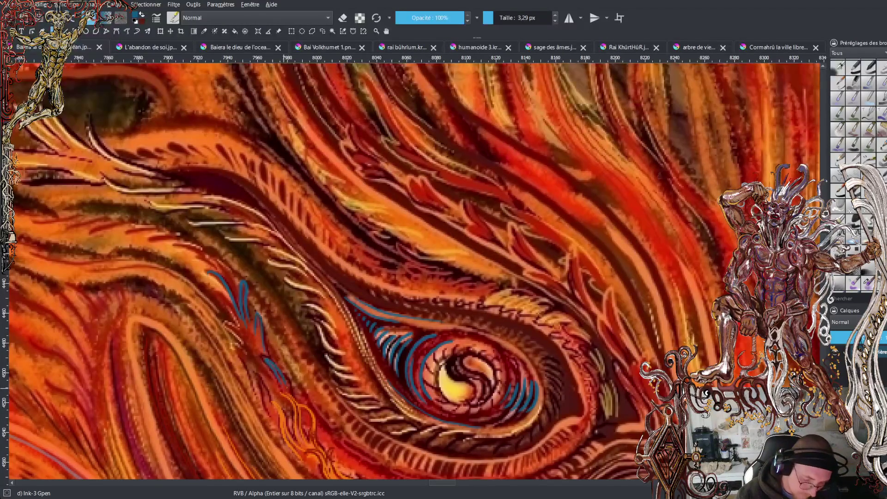
left_click_drag(292, 412, 297, 437)
left_click_drag(283, 394, 315, 439)
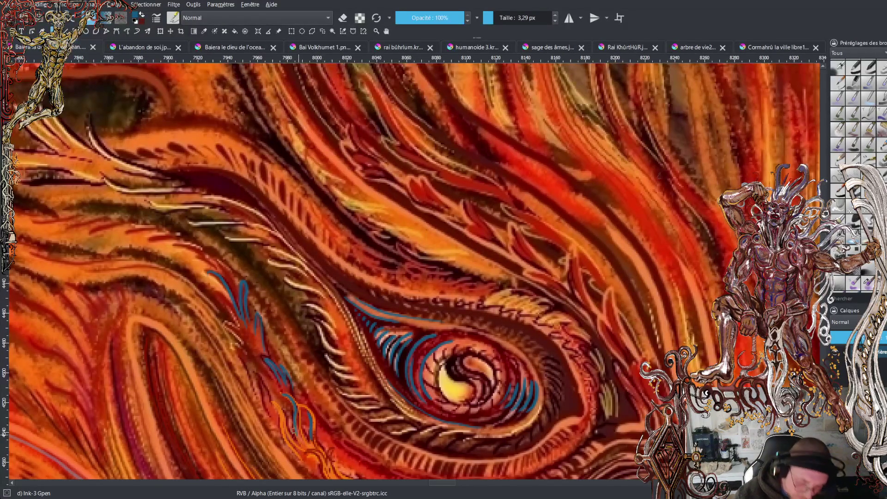
left_click_drag(268, 405, 260, 377)
mouse_move(228, 344)
left_mouse_down()
mouse_move(244, 353)
mouse_move(218, 323)
left_mouse_up()
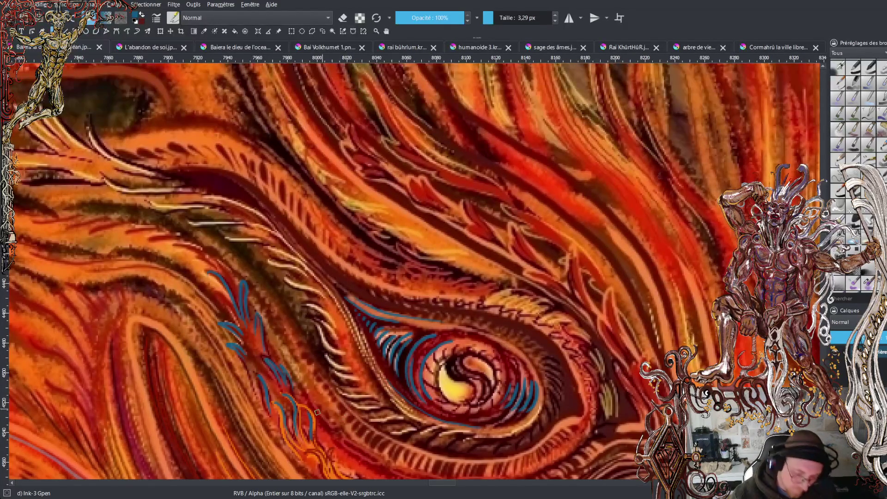
scroll(411, 270, "down", 3)
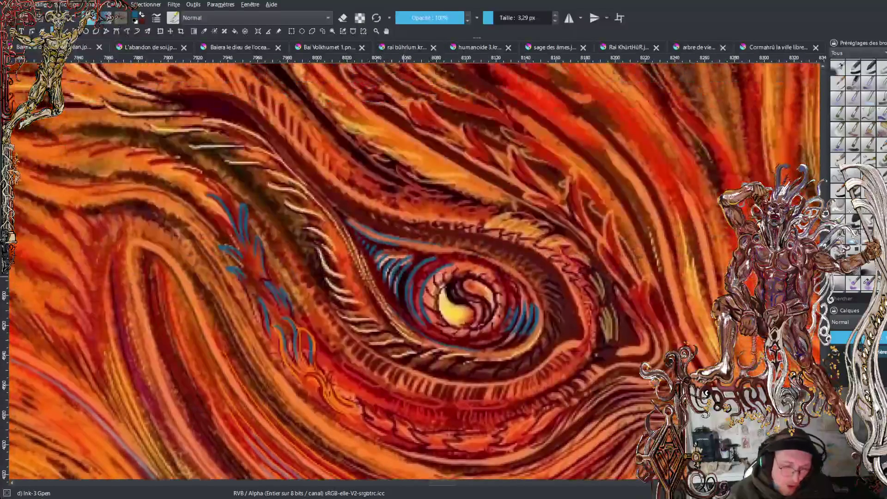
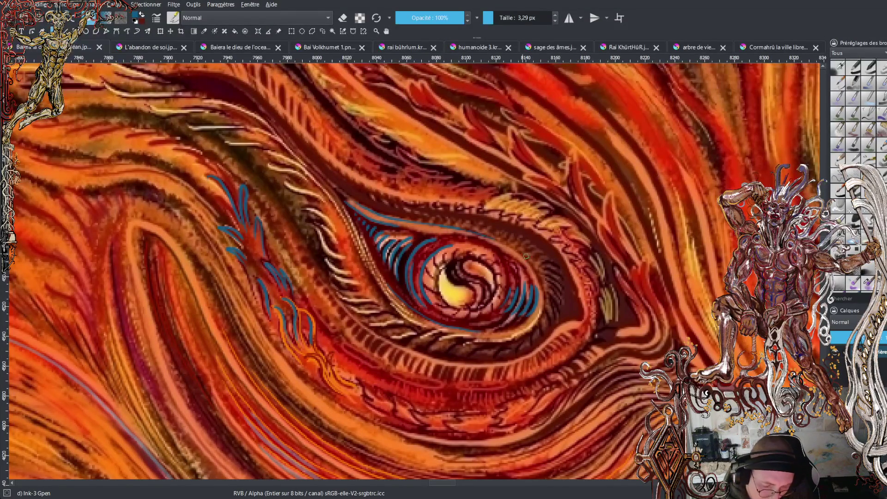
Draw blue ink strokes along the eye's upper lid and right edge, then reset the colour to black.
mouse_move(501, 241)
left_mouse_down()
mouse_move(536, 269)
mouse_move(544, 290)
left_mouse_up()
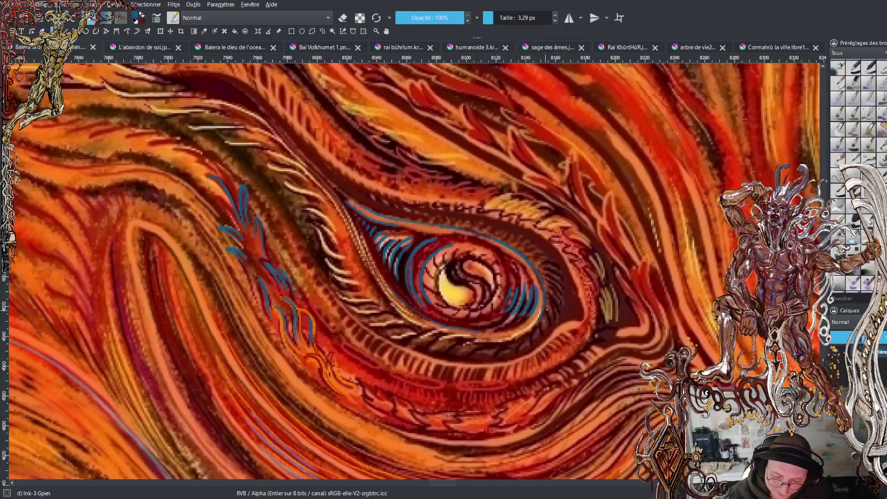
mouse_move(544, 305)
left_mouse_down()
mouse_move(554, 321)
mouse_move(564, 318)
left_mouse_up()
mouse_move(542, 280)
left_mouse_down()
mouse_move(558, 291)
mouse_move(565, 314)
left_mouse_up()
mouse_move(545, 272)
left_mouse_down()
mouse_move(563, 286)
mouse_move(555, 266)
mouse_move(570, 287)
mouse_move(565, 320)
left_mouse_up()
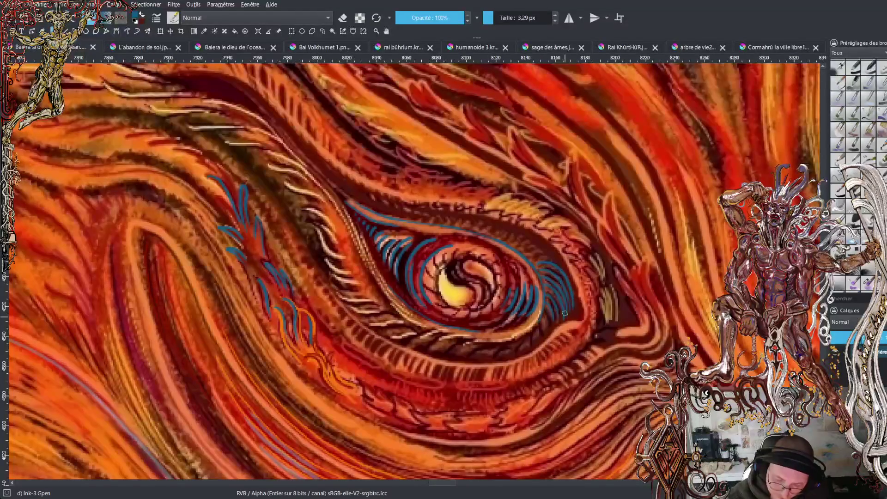
mouse_move(538, 256)
left_mouse_down()
mouse_move(561, 273)
mouse_move(513, 228)
mouse_move(452, 217)
left_mouse_up()
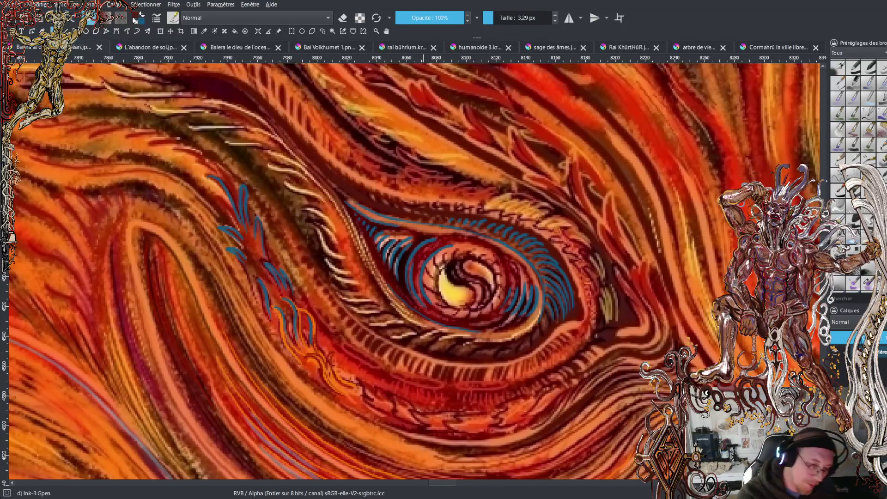
key("d")
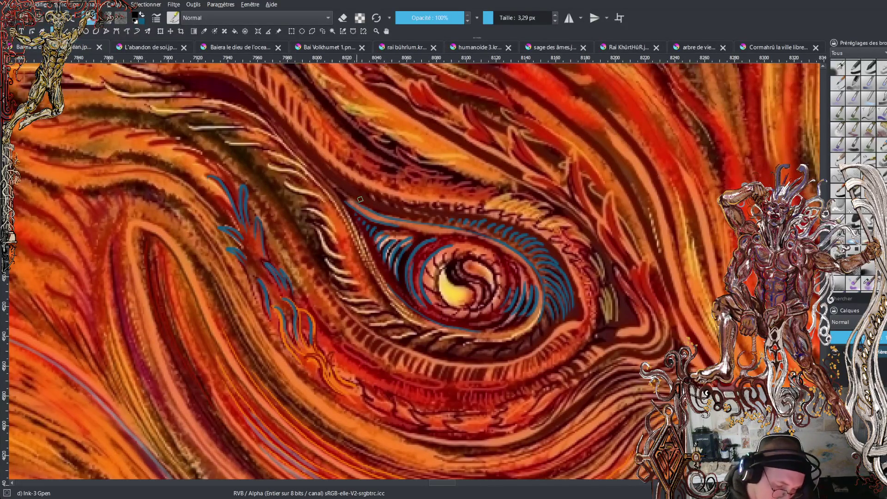
Ink thin black lines along the upper lid, right edge, upper-left eyelid and brow, with small blue accents.
mouse_move(347, 190)
left_mouse_down()
mouse_move(400, 216)
mouse_move(509, 227)
mouse_move(551, 255)
mouse_move(579, 314)
mouse_move(535, 349)
left_mouse_up()
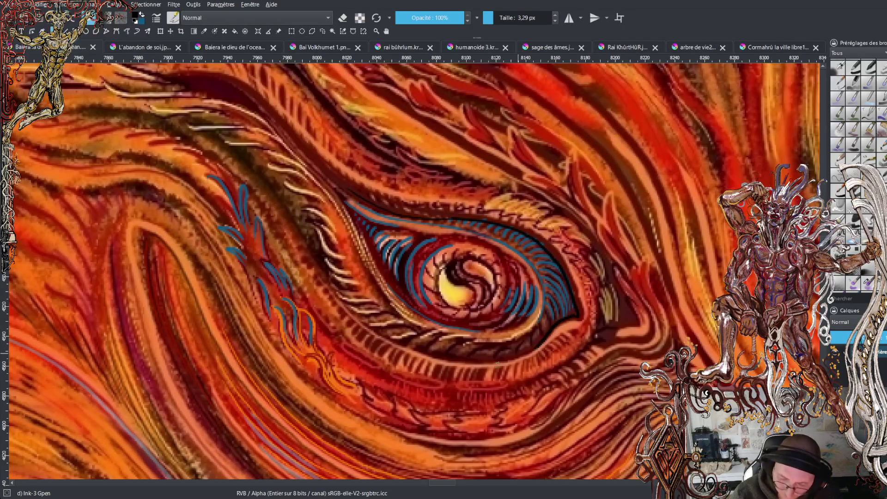
mouse_move(581, 323)
left_mouse_down()
mouse_move(588, 316)
mouse_move(576, 272)
left_mouse_up()
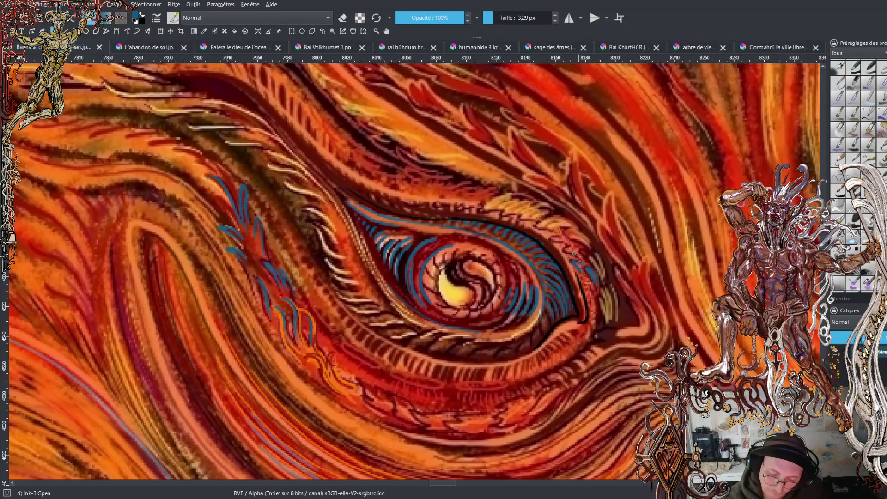
left_click_drag(559, 239, 553, 244)
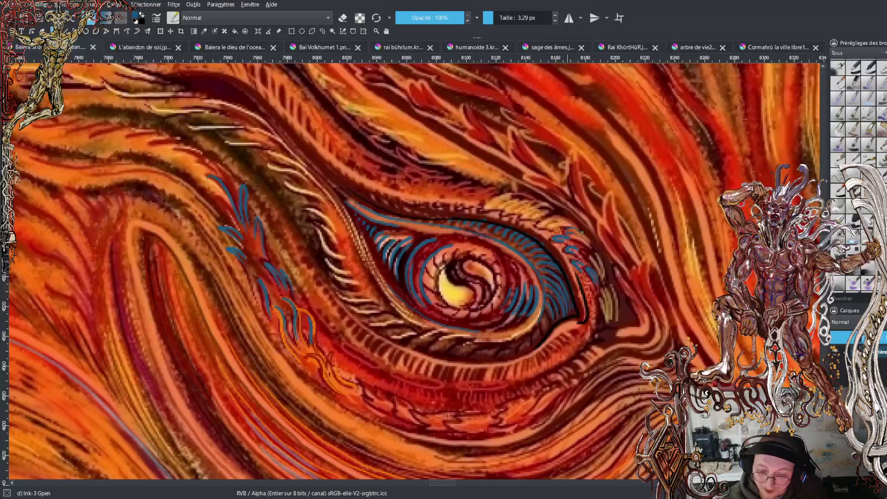
left_click_drag(551, 229, 549, 229)
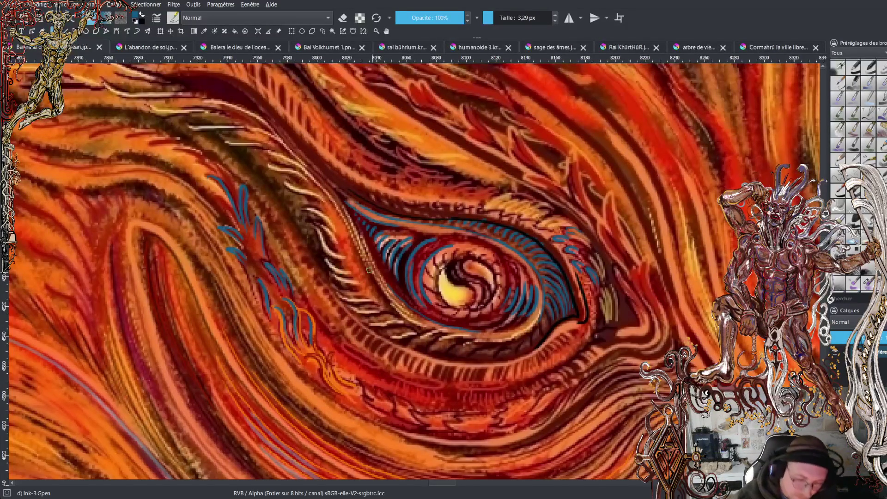
key("x")
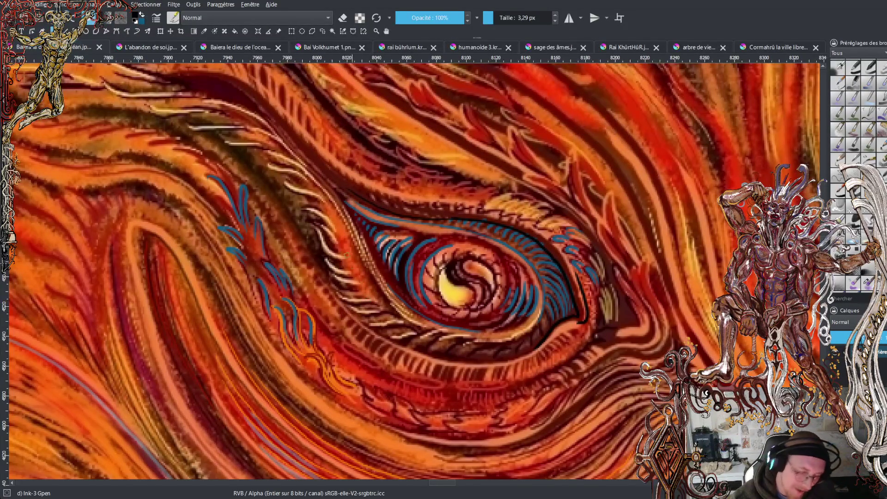
mouse_move(352, 261)
left_mouse_down()
mouse_move(367, 277)
mouse_move(338, 244)
mouse_move(336, 221)
mouse_move(315, 190)
mouse_move(228, 129)
left_mouse_up()
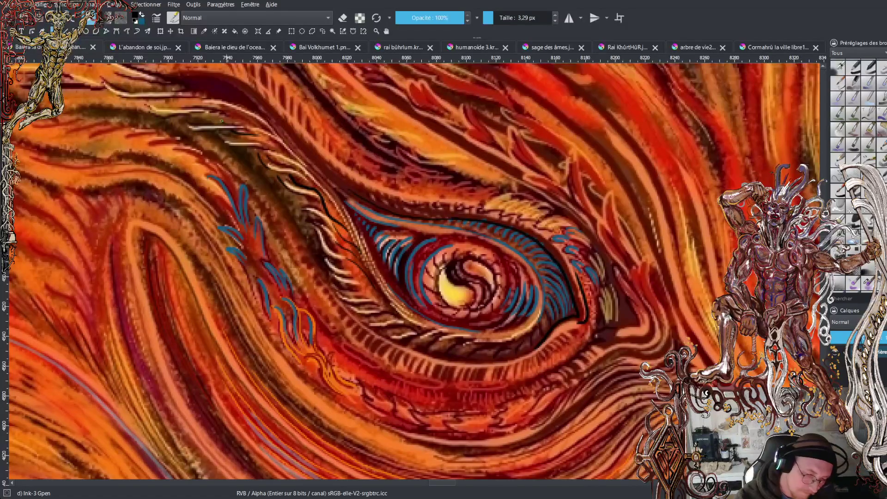
left_click_drag(246, 117, 163, 104)
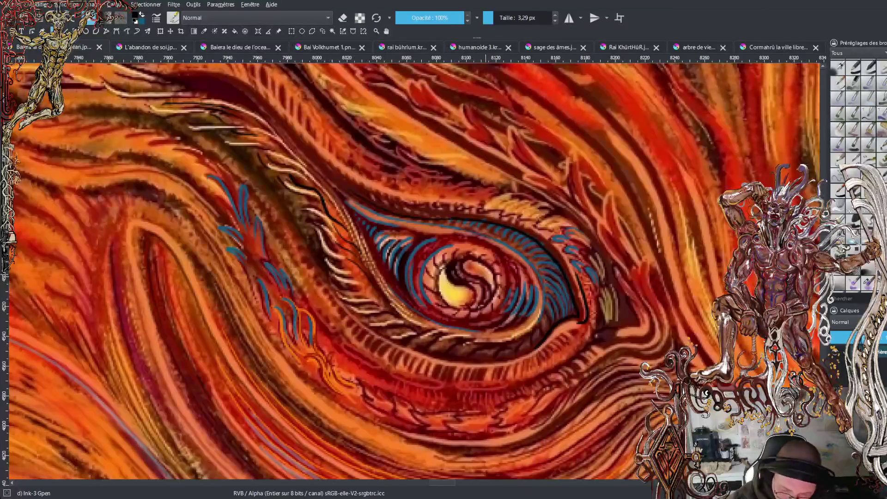
Pick a blue tone and draw short curved strokes on the iris around the pupil.
left_click(483, 295, "ctrl")
left_click_drag(479, 304, 480, 292)
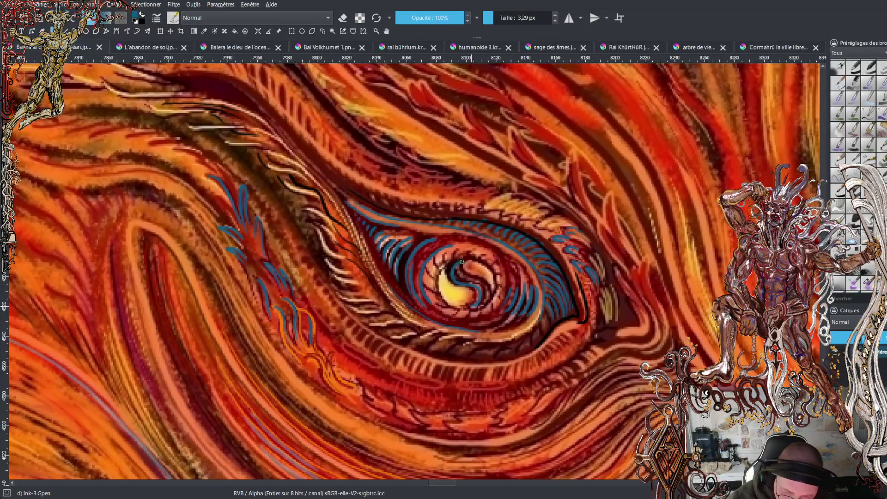
left_click_drag(482, 299, 457, 303)
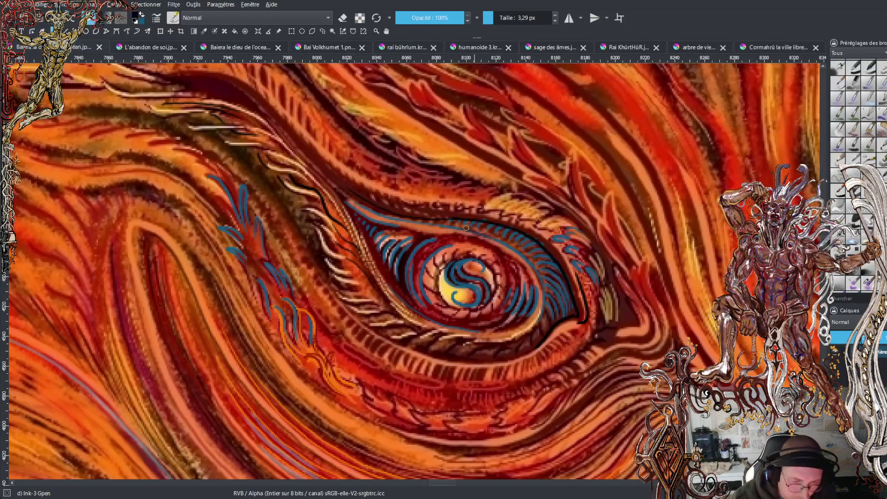
left_click(147, 31)
Sample red from the painting and reduce the brush size to 2,87 px.
left_click(525, 170, "ctrl")
left_click(376, 191, "ctrl")
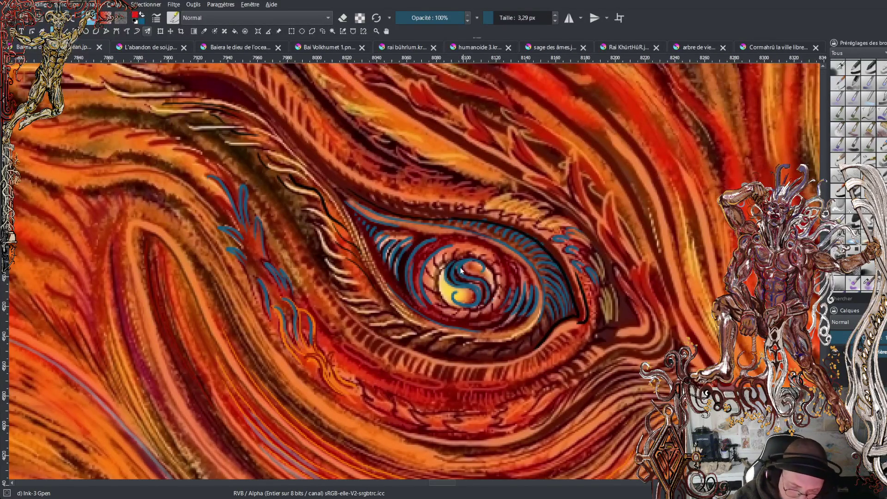
left_click(492, 18)
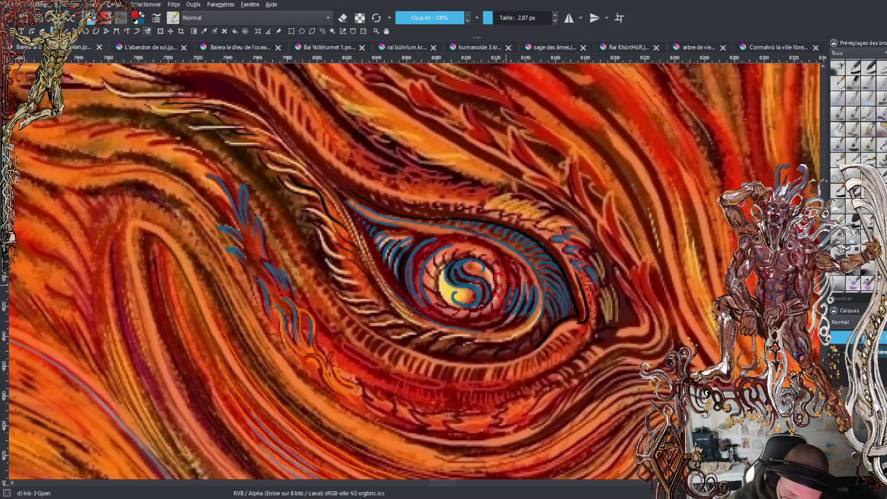
Paint thin red strokes beside the pupil and along the lower and upper eyelids.
mouse_move(495, 269)
left_mouse_down()
mouse_move(506, 262)
mouse_move(492, 250)
left_mouse_up()
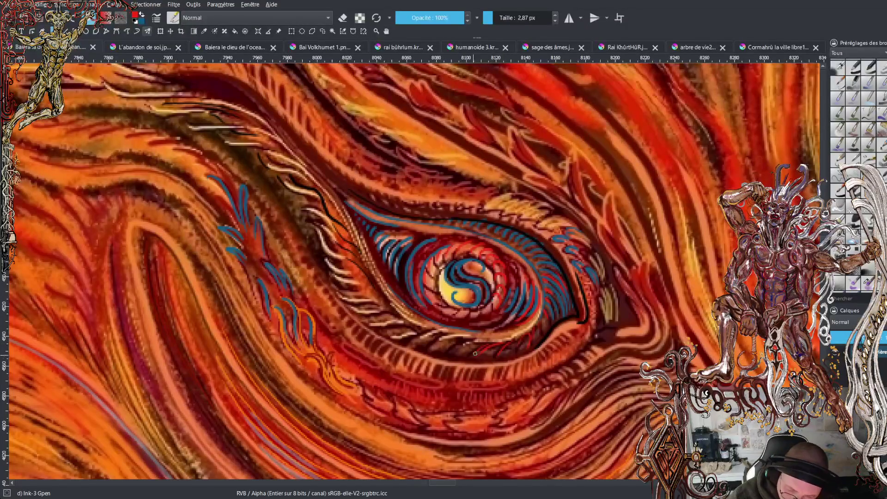
mouse_move(478, 343)
left_mouse_down()
mouse_move(428, 351)
mouse_move(430, 343)
mouse_move(397, 329)
left_mouse_up()
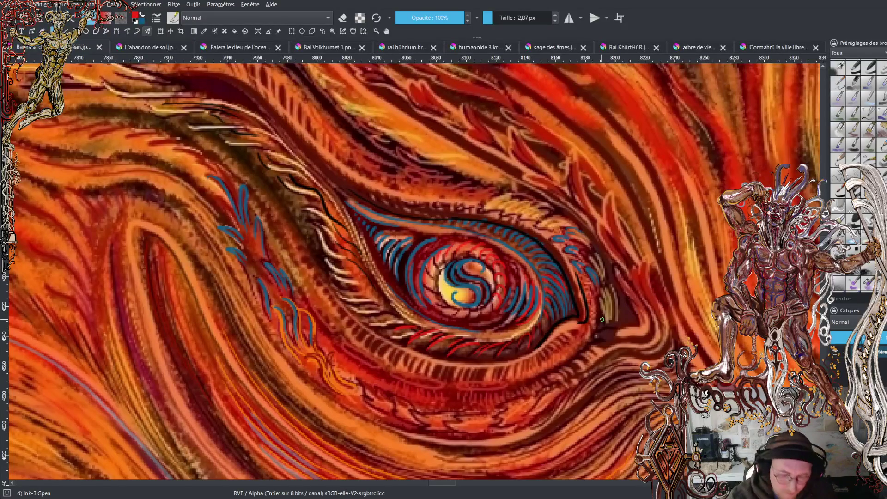
left_click_drag(365, 267, 372, 279)
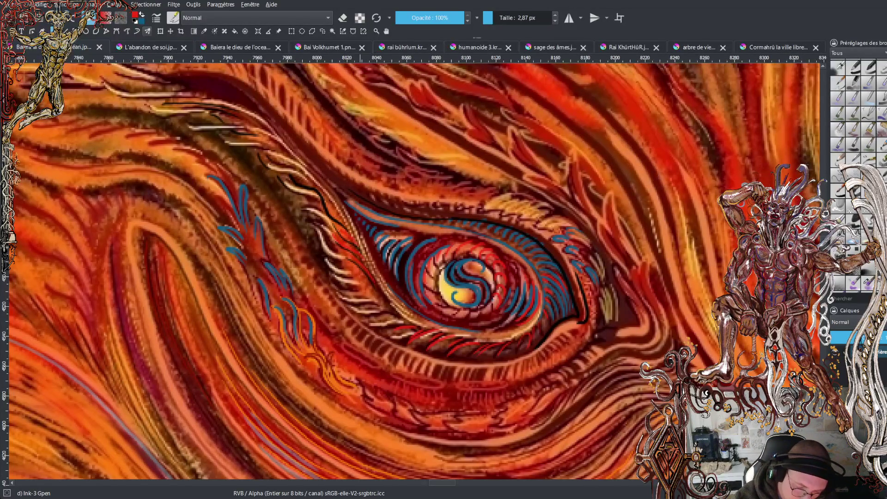
mouse_move(318, 200)
left_mouse_down()
mouse_move(281, 178)
mouse_move(250, 135)
mouse_move(156, 109)
left_mouse_up()
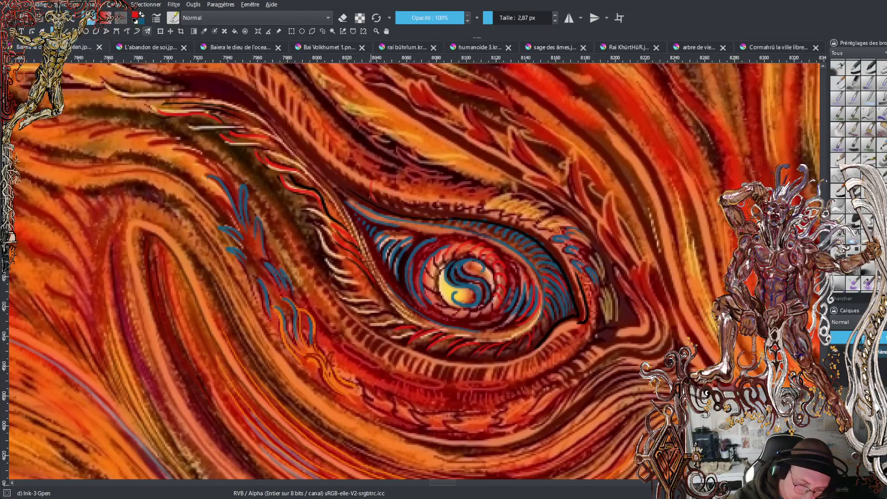
Add short red hatches on the upper lid and draw red outline loops below the eye.
left_click_drag(363, 169, 352, 179)
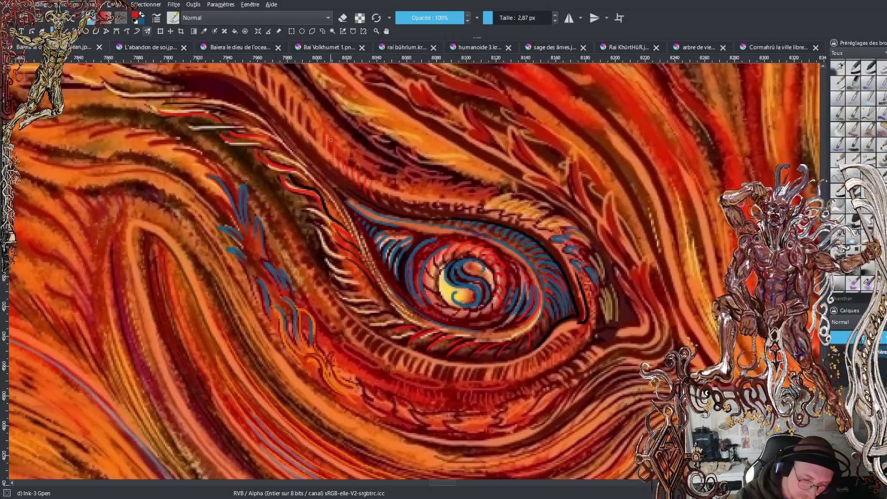
left_click_drag(384, 191, 379, 205)
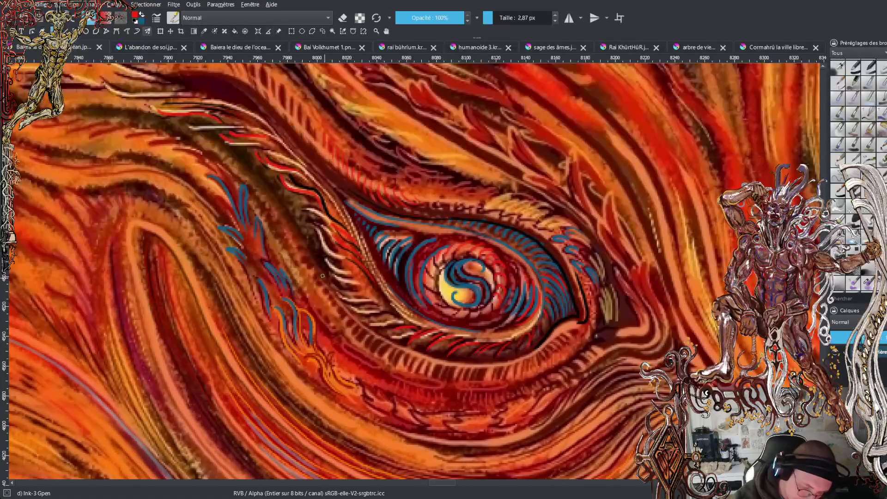
left_click_drag(335, 330, 316, 290)
left_click_drag(349, 353, 385, 371)
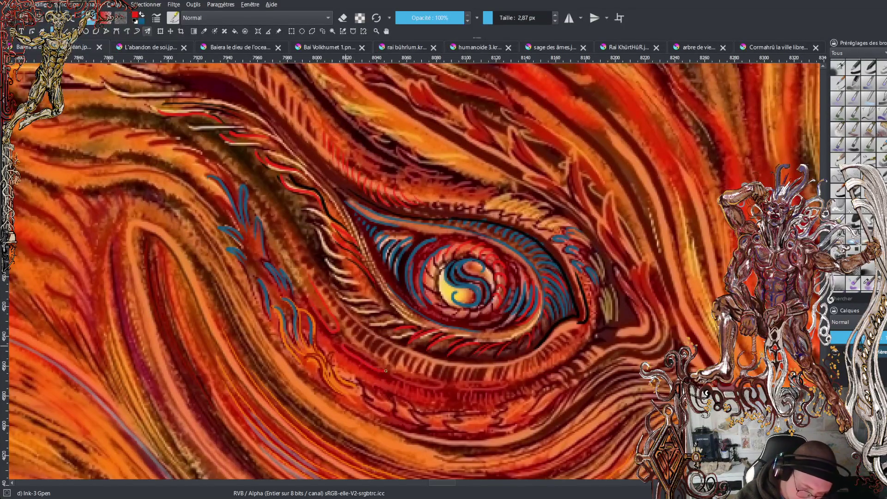
left_click_drag(344, 338, 354, 342)
mouse_move(411, 384)
left_mouse_down()
mouse_move(445, 386)
mouse_move(401, 373)
left_mouse_up()
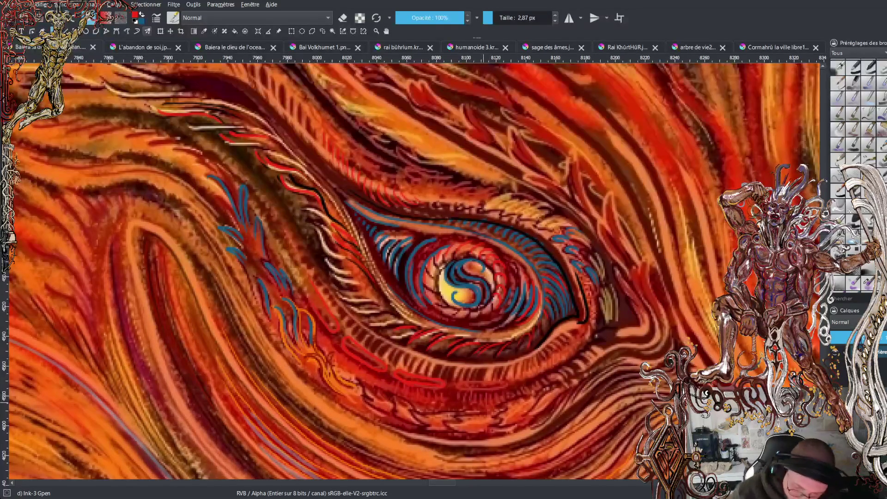
left_click_drag(461, 383, 507, 385)
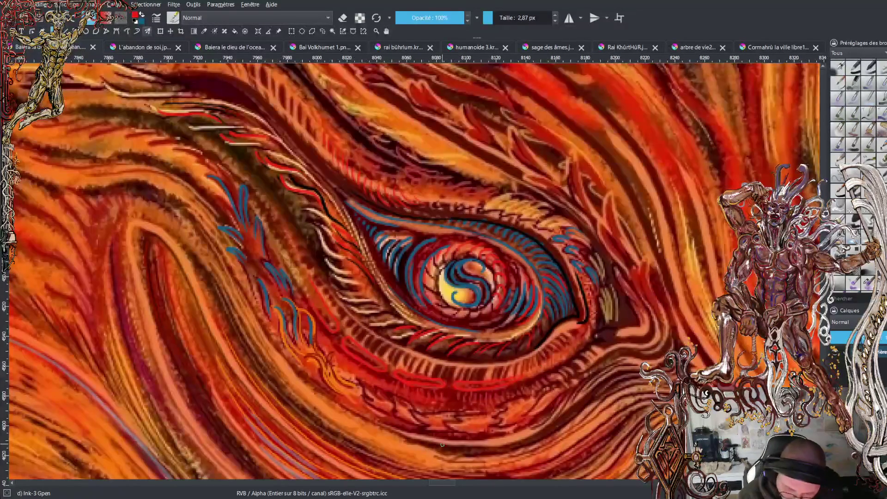
Fill the red loops with blue and sweep blue flame strokes out to the eye's upper left.
left_click_drag(397, 375, 511, 384)
left_click_drag(347, 344, 384, 365)
left_click_drag(289, 266, 334, 326)
left_click_drag(307, 283, 258, 207)
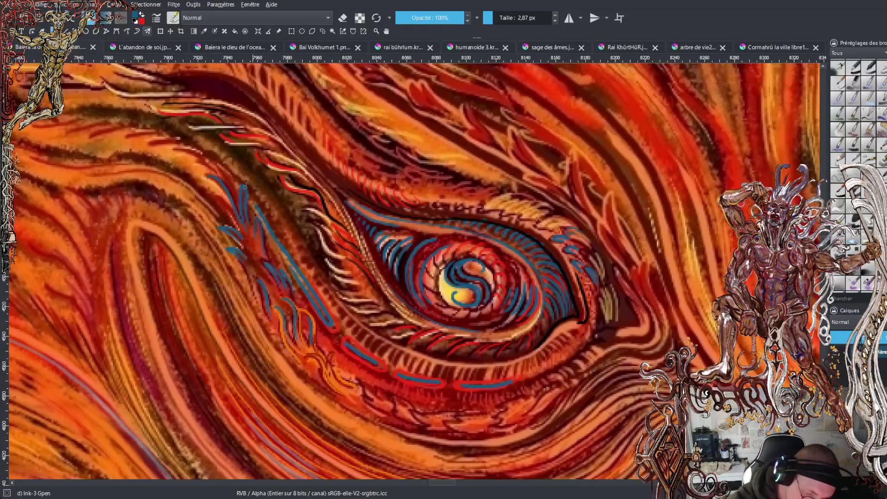
mouse_move(231, 172)
left_mouse_down()
mouse_move(198, 151)
mouse_move(133, 150)
mouse_move(183, 144)
mouse_move(118, 146)
mouse_move(157, 134)
mouse_move(187, 143)
mouse_move(151, 125)
mouse_move(63, 143)
left_mouse_up()
mouse_move(110, 126)
left_mouse_down()
mouse_move(56, 134)
mouse_move(171, 119)
mouse_move(196, 134)
left_mouse_up()
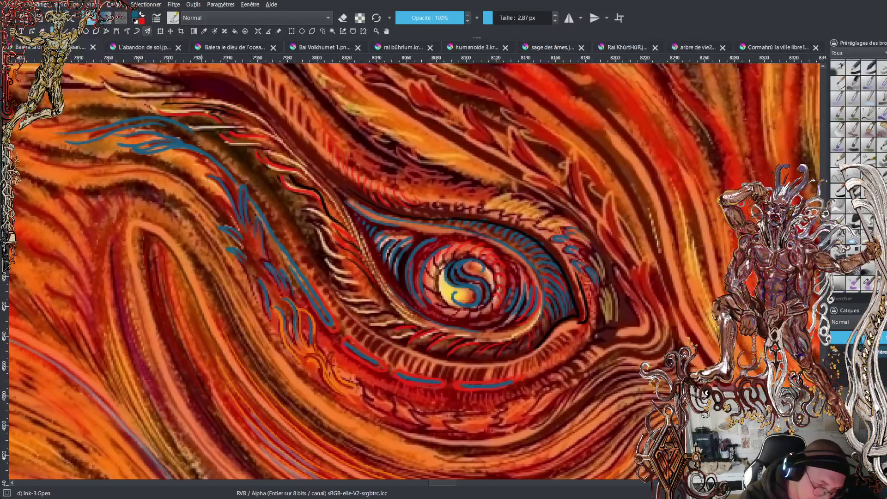
mouse_move(66, 134)
left_mouse_down()
mouse_move(33, 131)
mouse_move(150, 106)
left_mouse_up()
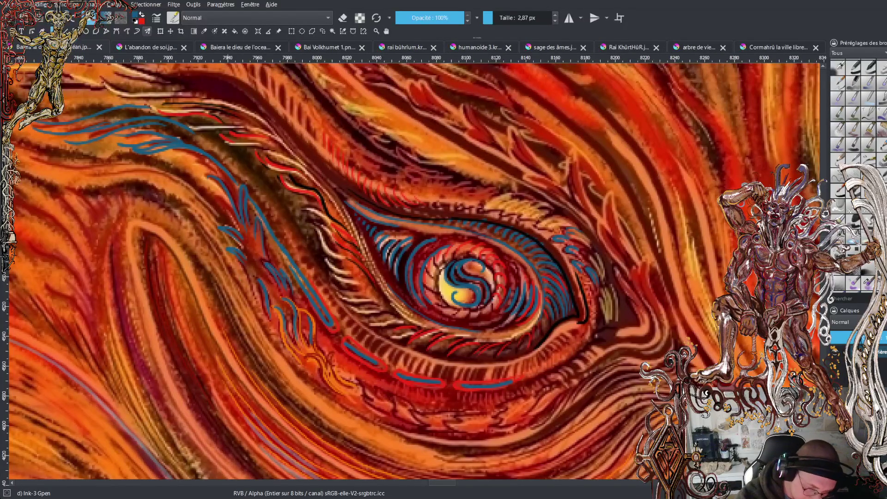
Draw thin blue lines along the lower lid and long blue flame curves right of the eye.
mouse_move(270, 335)
left_mouse_down()
mouse_move(344, 404)
mouse_move(419, 440)
mouse_move(486, 455)
left_mouse_up()
left_click_drag(425, 453, 491, 460)
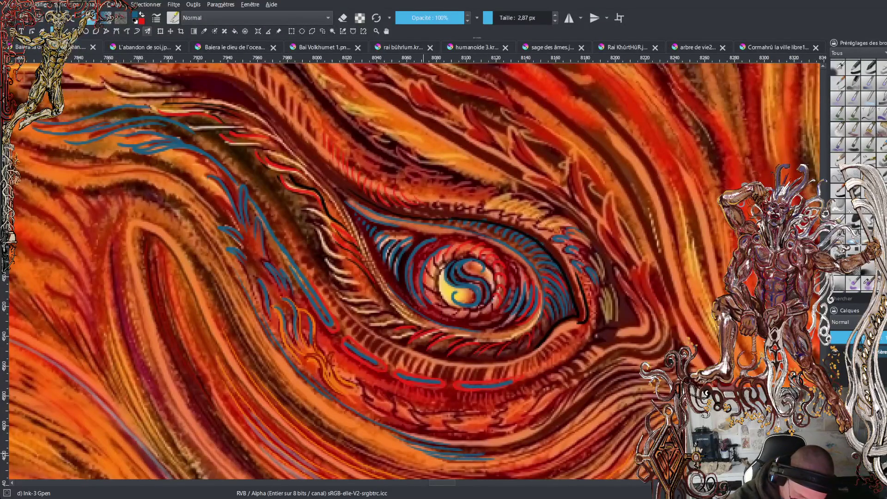
left_click_drag(430, 460, 508, 466)
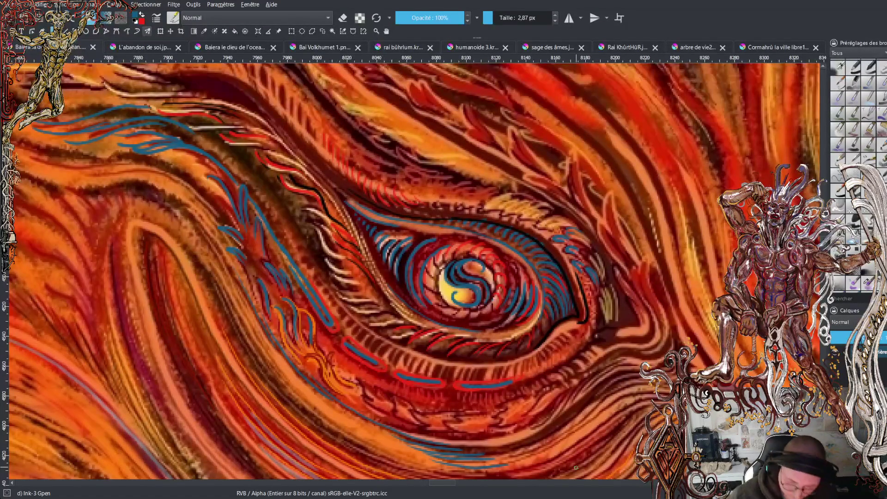
mouse_move(618, 264)
left_mouse_down()
mouse_move(601, 245)
mouse_move(596, 227)
mouse_move(604, 221)
left_mouse_up()
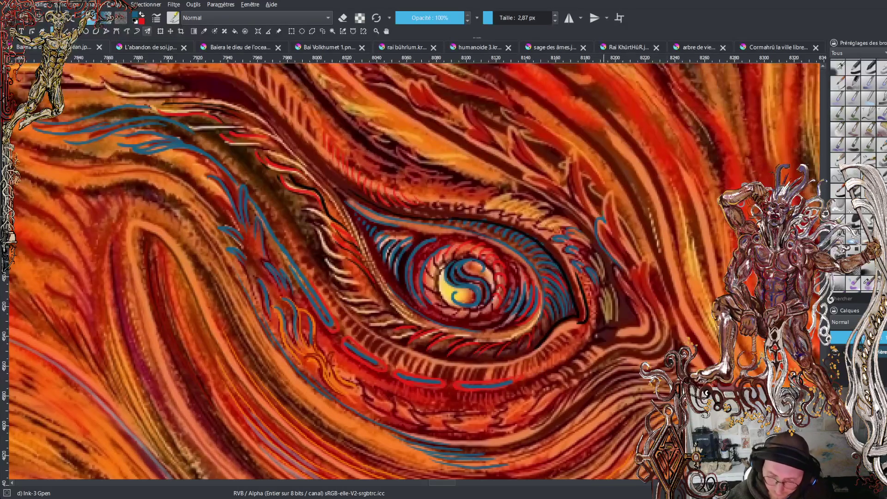
left_click_drag(609, 190, 669, 325)
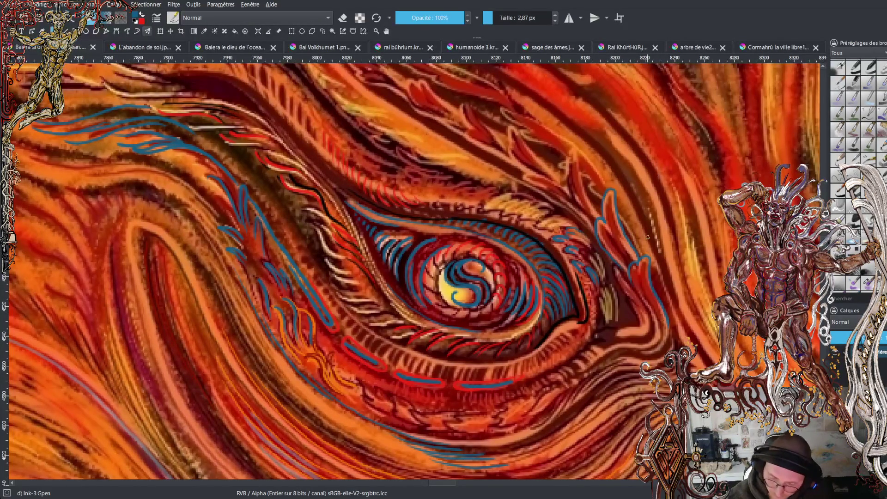
mouse_move(665, 283)
left_mouse_down()
mouse_move(678, 322)
mouse_move(706, 366)
mouse_move(680, 324)
mouse_move(686, 313)
mouse_move(712, 365)
left_mouse_up()
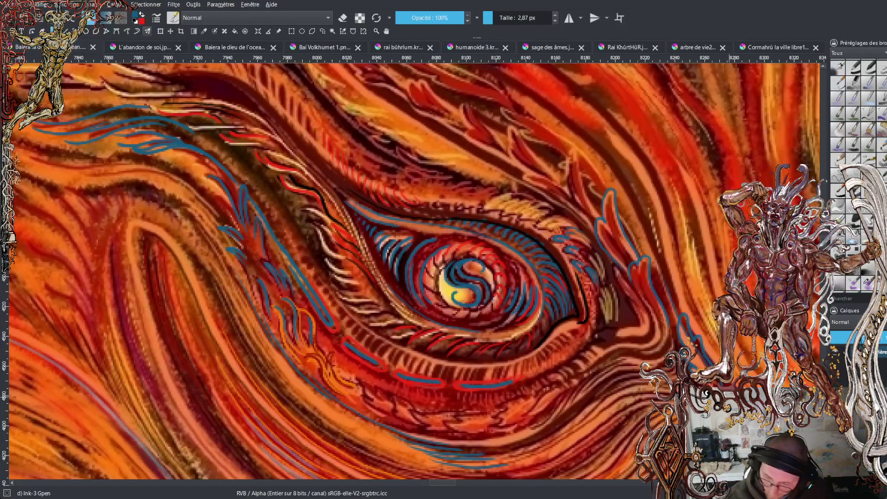
Add another blue flame stroke right of the eye and edge it with small red and dark strokes.
mouse_move(719, 355)
left_mouse_down()
mouse_move(710, 307)
mouse_move(699, 325)
mouse_move(687, 263)
mouse_move(673, 259)
mouse_move(656, 219)
mouse_move(649, 152)
mouse_move(661, 181)
mouse_move(663, 243)
mouse_move(624, 204)
mouse_move(624, 150)
mouse_move(657, 275)
left_mouse_up()
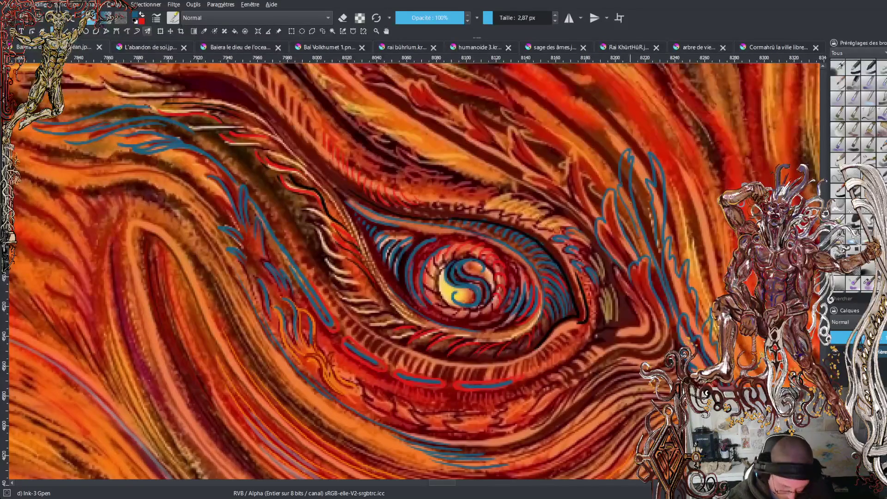
mouse_move(633, 204)
left_mouse_down()
mouse_move(625, 155)
mouse_move(623, 183)
mouse_move(657, 215)
left_mouse_up()
mouse_move(657, 171)
left_mouse_down()
mouse_move(658, 260)
mouse_move(671, 291)
left_mouse_up()
mouse_move(666, 243)
left_mouse_down()
mouse_move(679, 307)
mouse_move(687, 306)
left_mouse_up()
left_click_drag(683, 267, 696, 329)
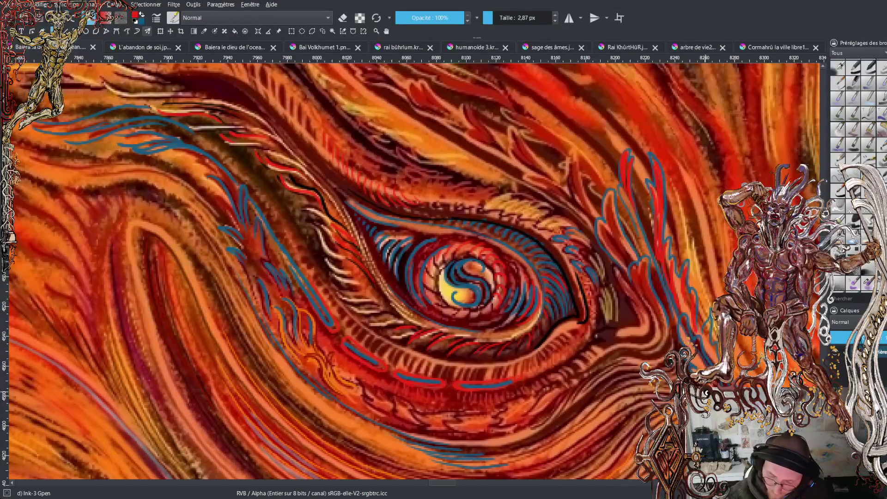
mouse_move(694, 363)
left_mouse_down()
mouse_move(705, 368)
mouse_move(682, 330)
mouse_move(709, 366)
left_mouse_up()
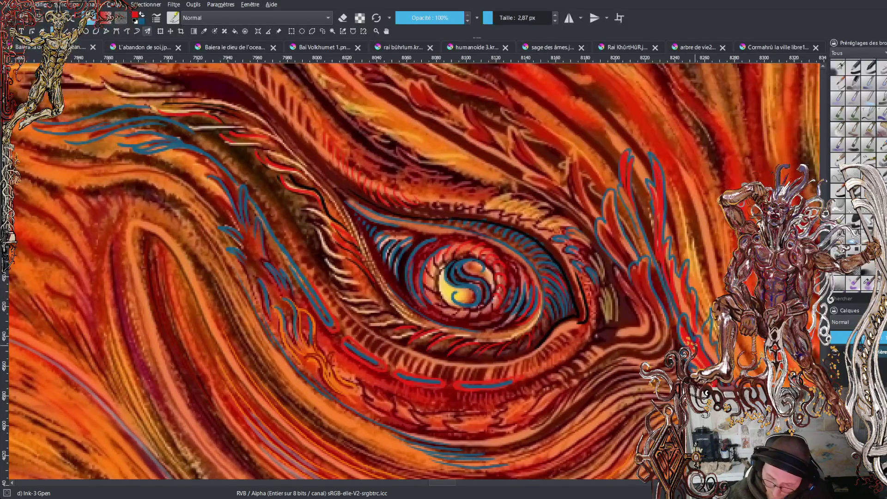
left_click_drag(709, 353, 709, 316)
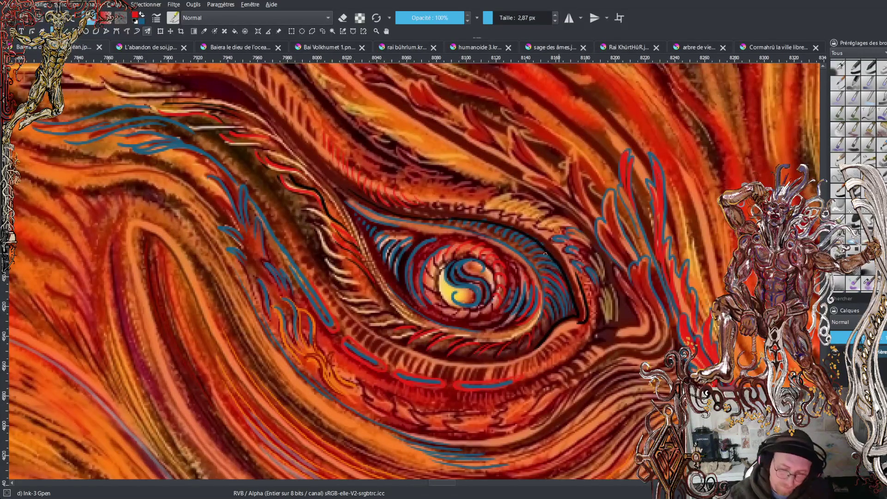
Zoom out and centre the dragon until the whole painting fits in the window.
scroll(439, 278, "down", 3)
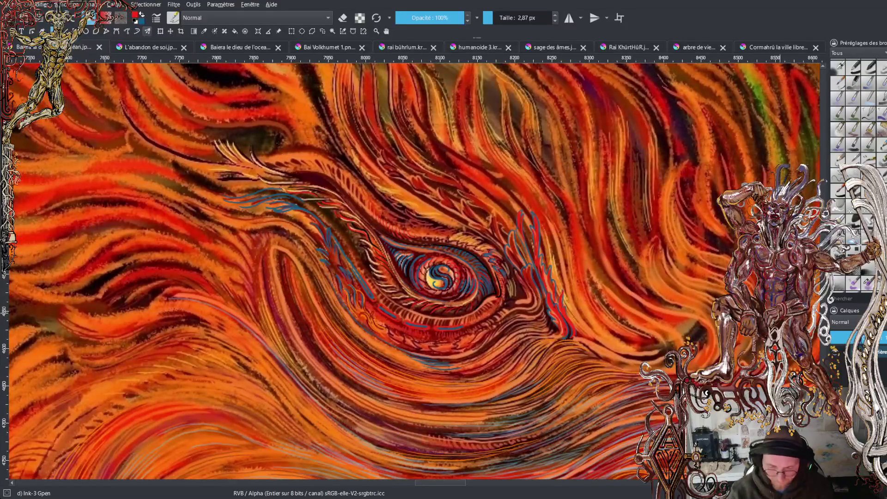
scroll(425, 275, "down", 3)
scroll(423, 275, "up", 2)
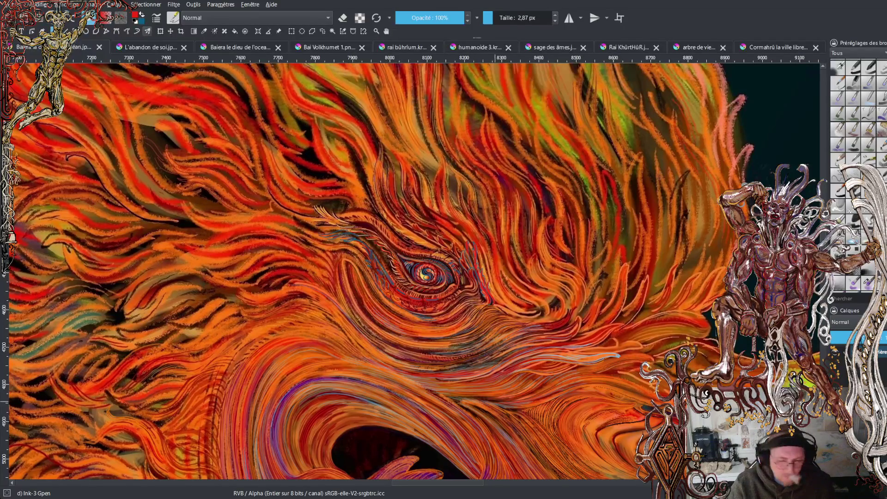
scroll(485, 309, "down", 3)
scroll(485, 309, "down", 3)
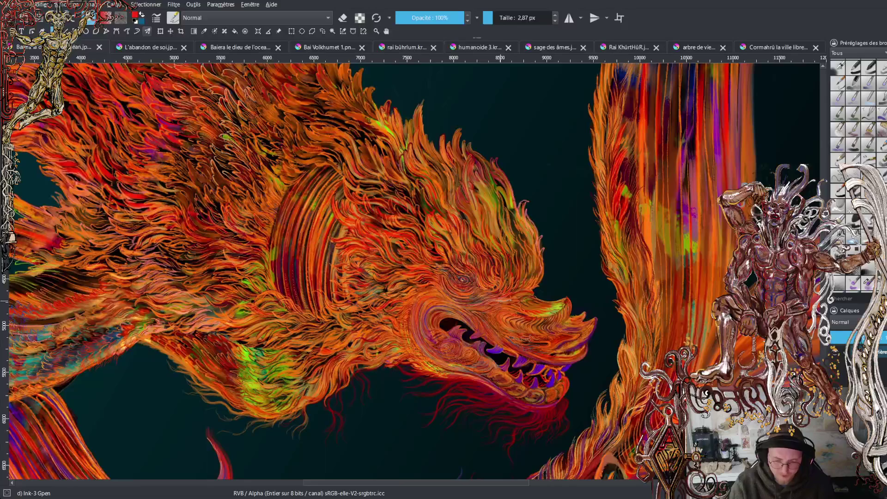
mouse_move(462, 279)
left_mouse_down()
mouse_move(564, 266)
mouse_move(576, 255)
left_mouse_up()
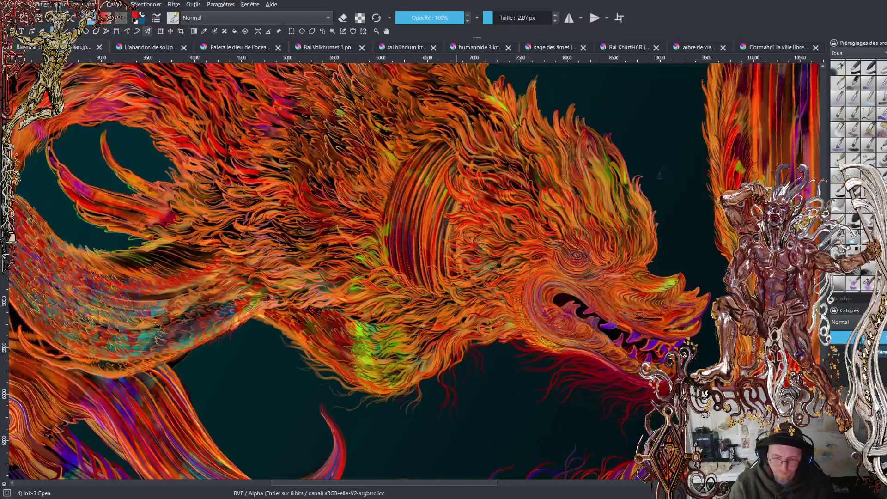
scroll(301, 326, "down", 1)
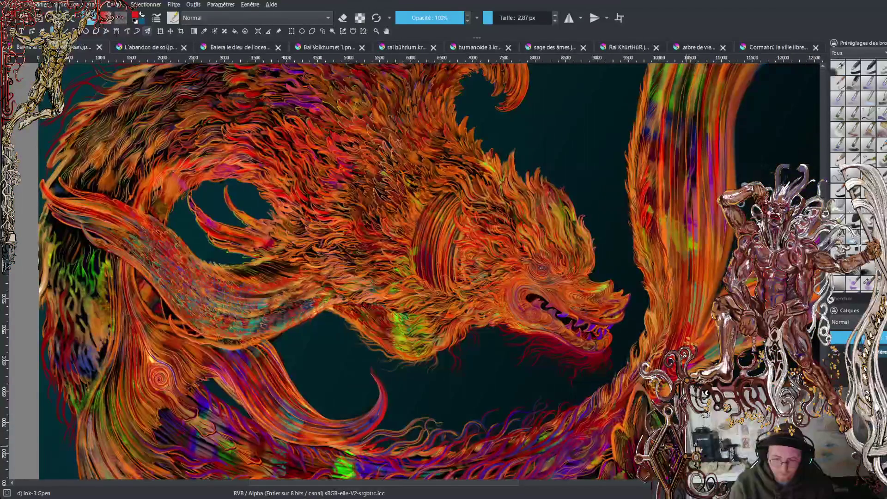
scroll(301, 326, "down", 1)
scroll(481, 240, "down", 1)
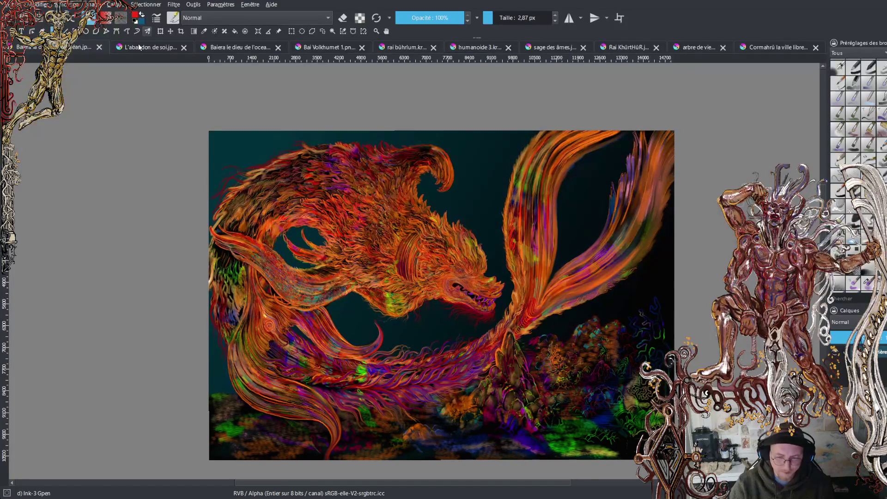
Zoom in past the dragon's head onto the spiral on its tail.
scroll(467, 279, "up", 5, "ctrl")
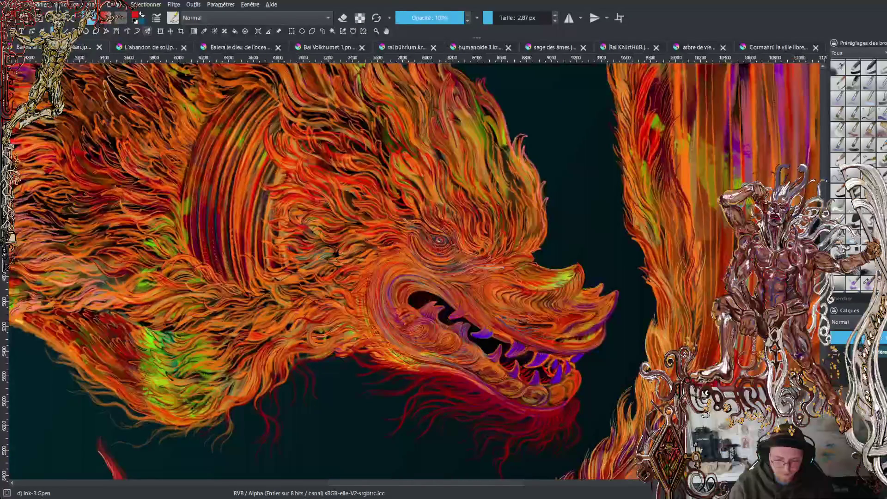
scroll(434, 275, "up", 3, "ctrl")
scroll(434, 102, "up", 5)
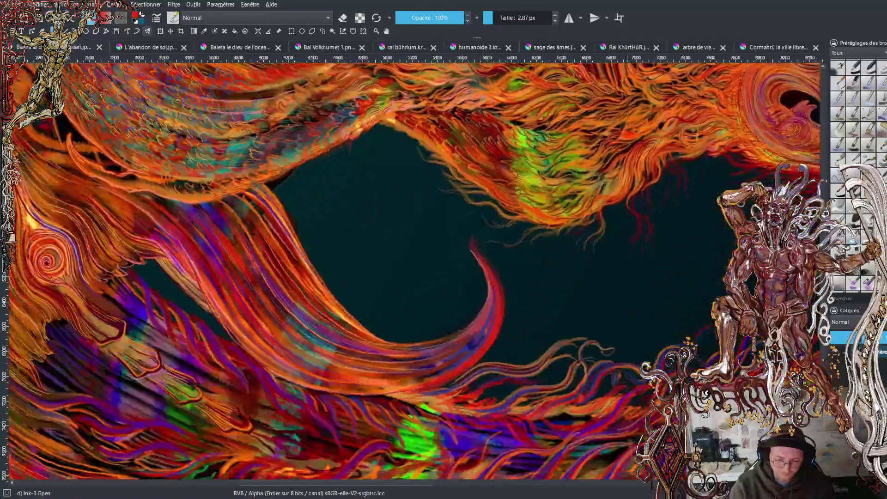
scroll(412, 268, "up", 5)
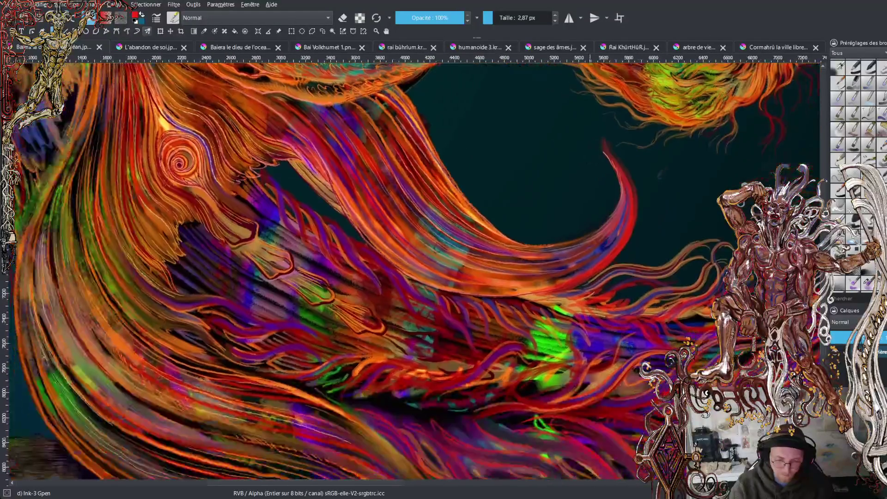
scroll(505, 397, "up", 3)
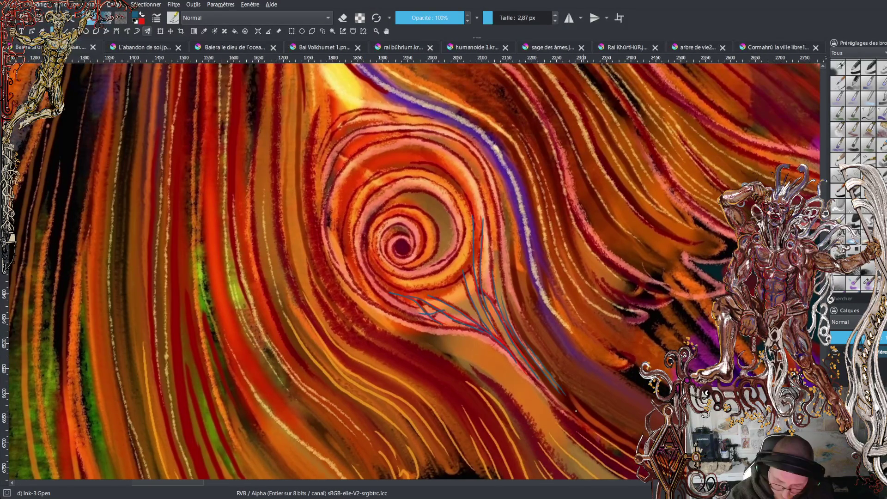
Ink thin bluish-grey lines along the strands below and left of the tail spiral.
mouse_move(559, 382)
left_mouse_down()
mouse_move(577, 409)
mouse_move(625, 439)
left_mouse_up()
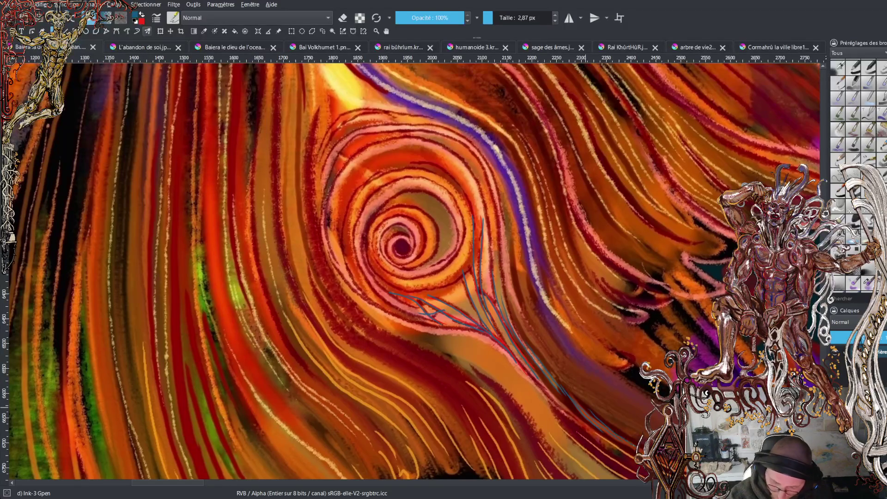
left_click_drag(571, 390, 636, 431)
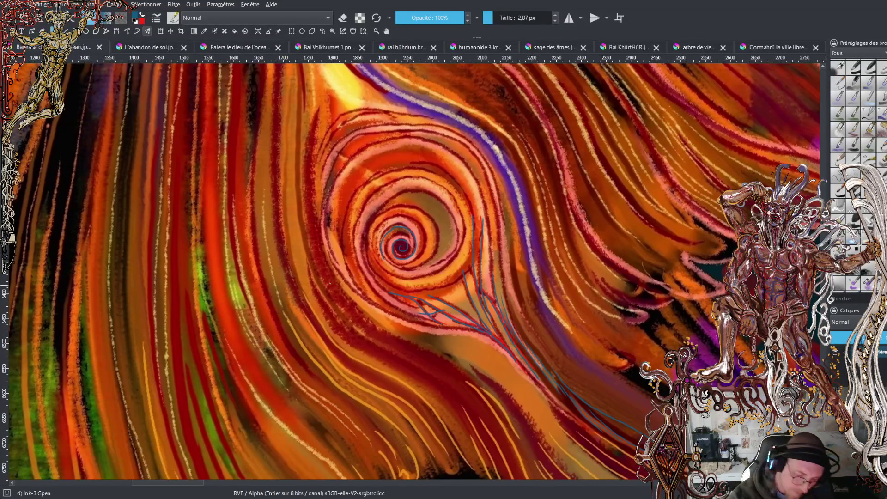
mouse_move(341, 283)
left_mouse_down()
mouse_move(363, 307)
mouse_move(451, 338)
mouse_move(482, 365)
left_mouse_up()
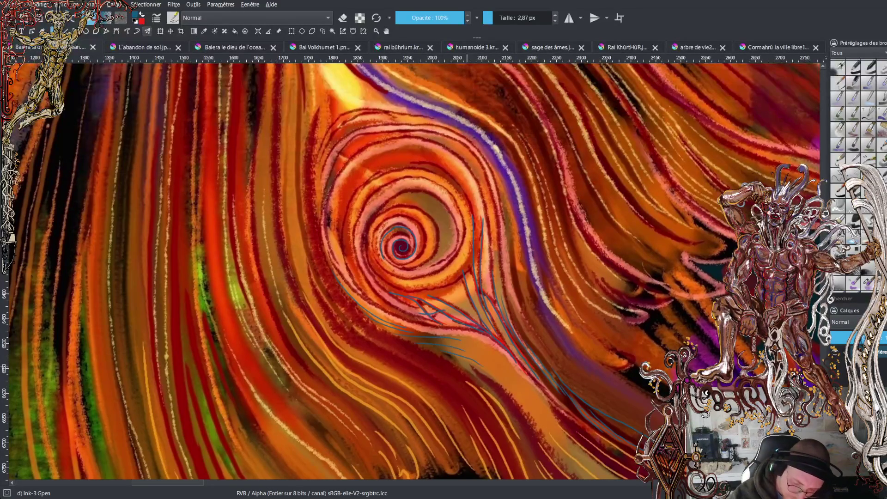
left_click_drag(507, 406, 544, 459)
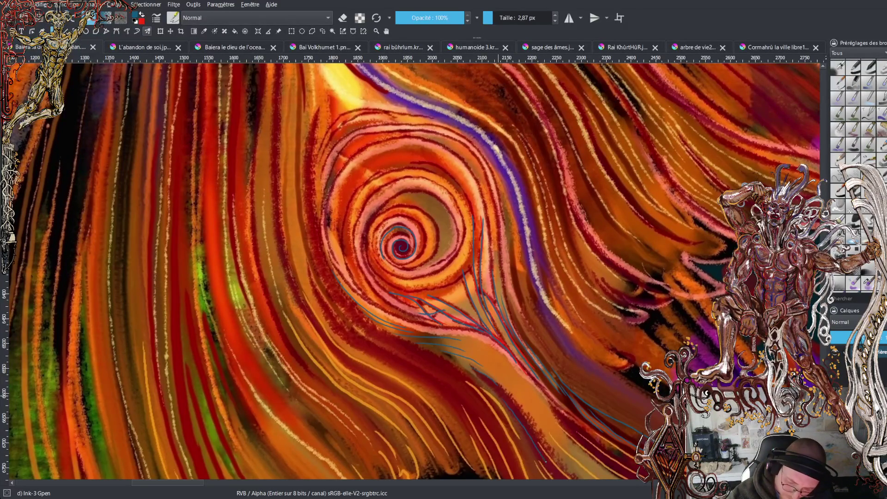
left_click_drag(518, 397, 599, 470)
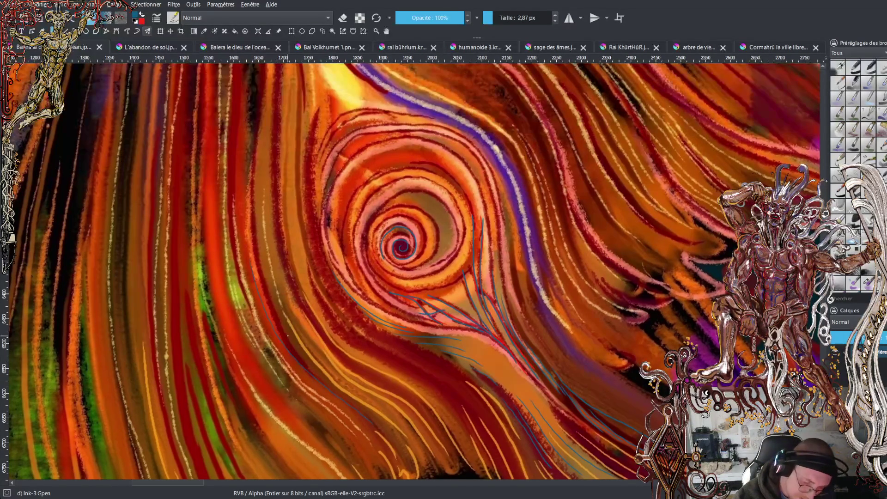
Save the painting and zoom out twice to see the whole dragon.
key("ctrl+s")
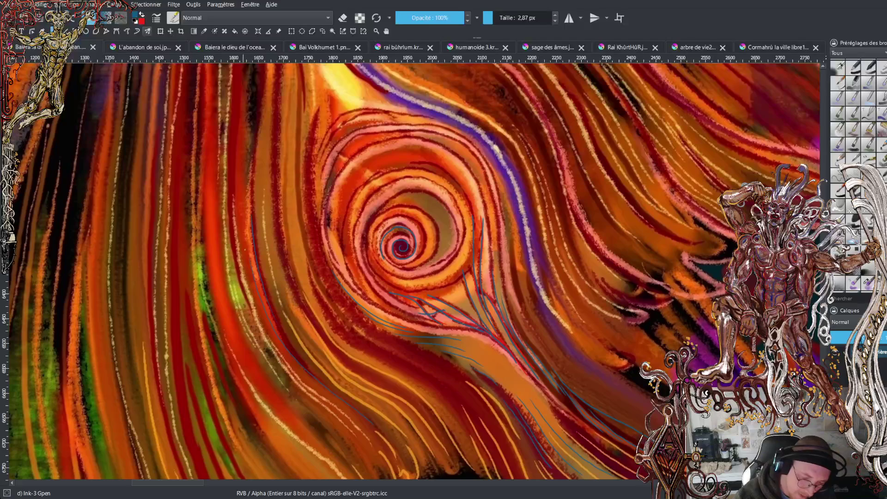
key("minus")
key("minus")
key("minus")
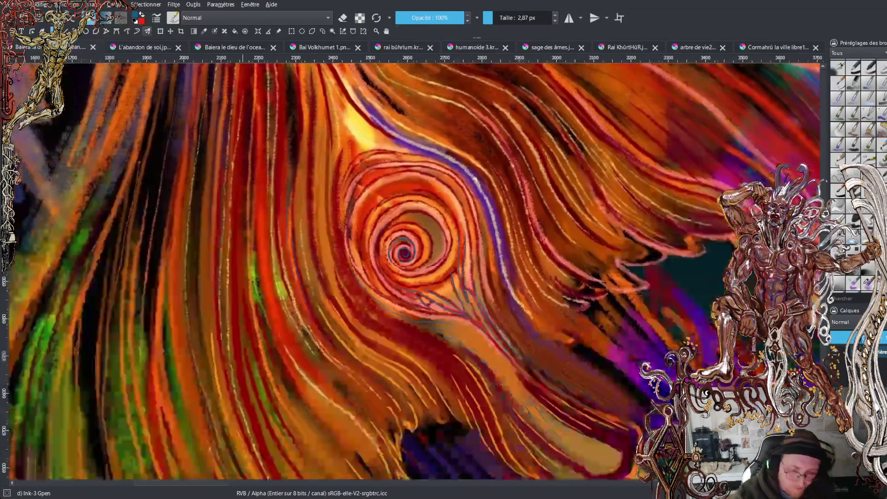
key("minus")
key("minus")
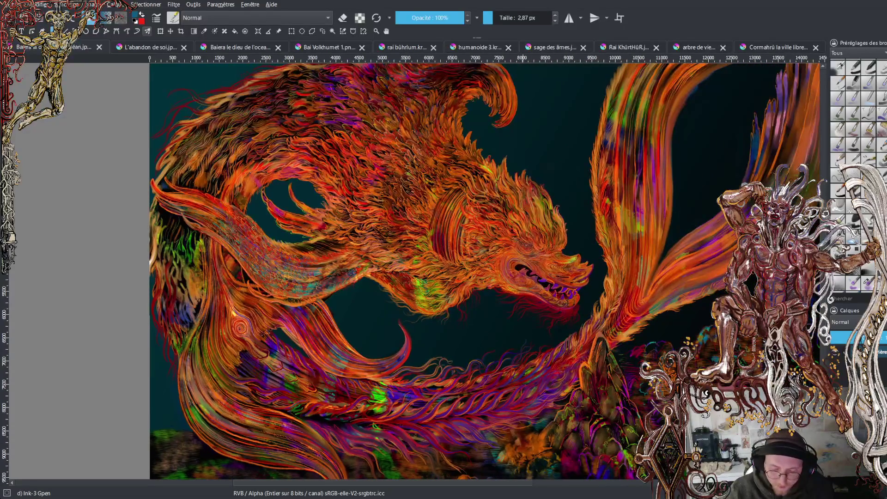
Pan to the dragon's head and zoom in close on its open mouth and purple teeth.
scroll(471, 234, "up", 1)
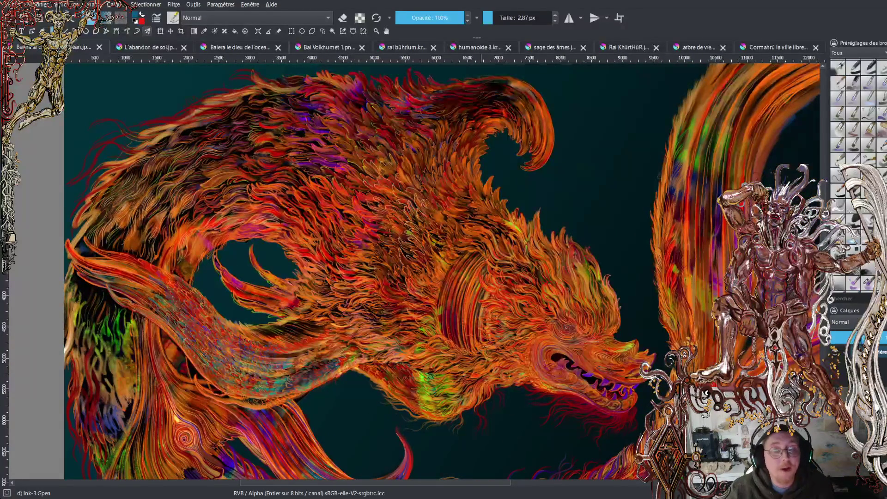
scroll(495, 258, "up", 2)
scroll(416, 268, "down", 1)
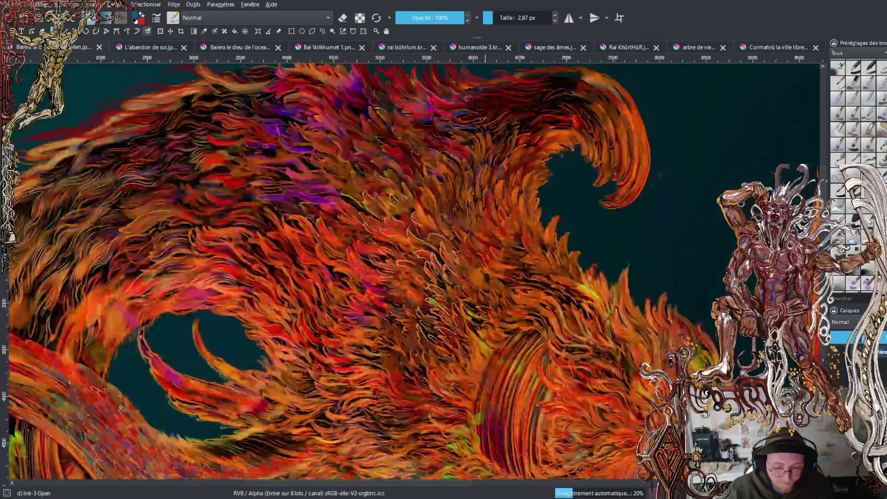
mouse_move(416, 268)
left_mouse_down()
mouse_move(389, 206)
mouse_move(311, 192)
mouse_move(191, 210)
left_mouse_up()
scroll(395, 271, "up", 1)
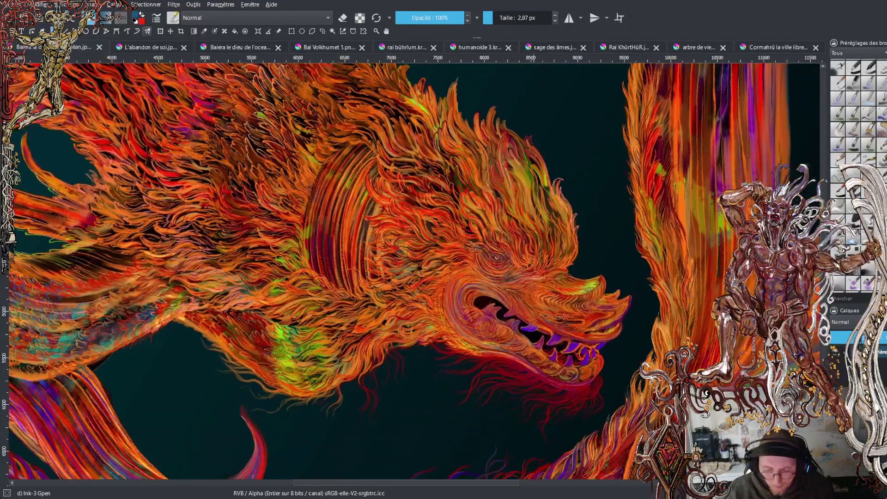
scroll(395, 271, "up", 1)
scroll(351, 238, "up", 5)
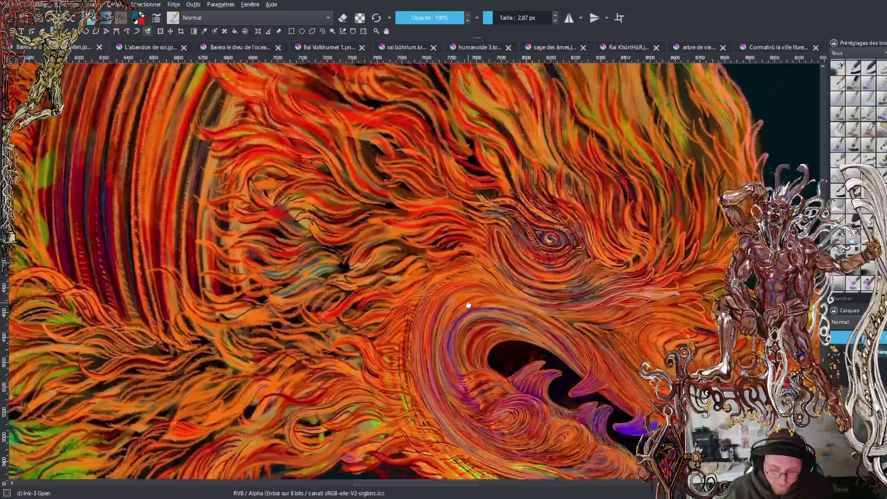
scroll(351, 238, "up", 2)
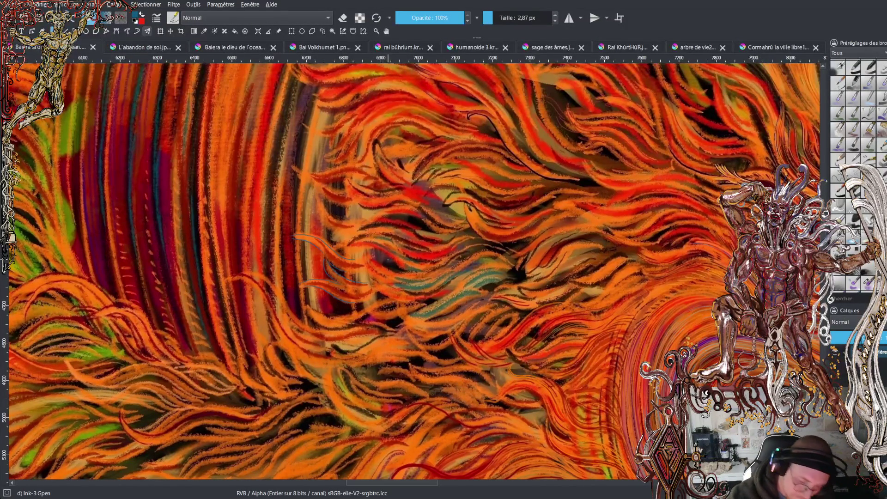
key("minus")
key("minus")
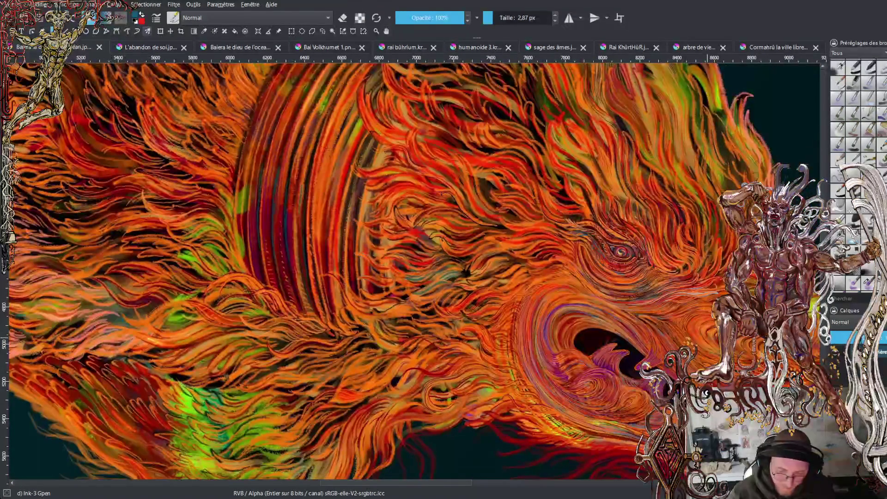
scroll(411, 271, "up", 10)
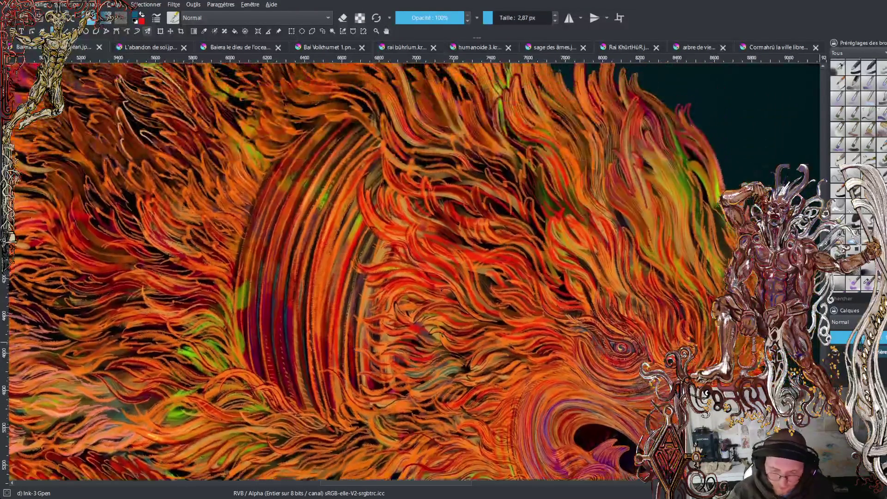
scroll(824, 161, "up", 5)
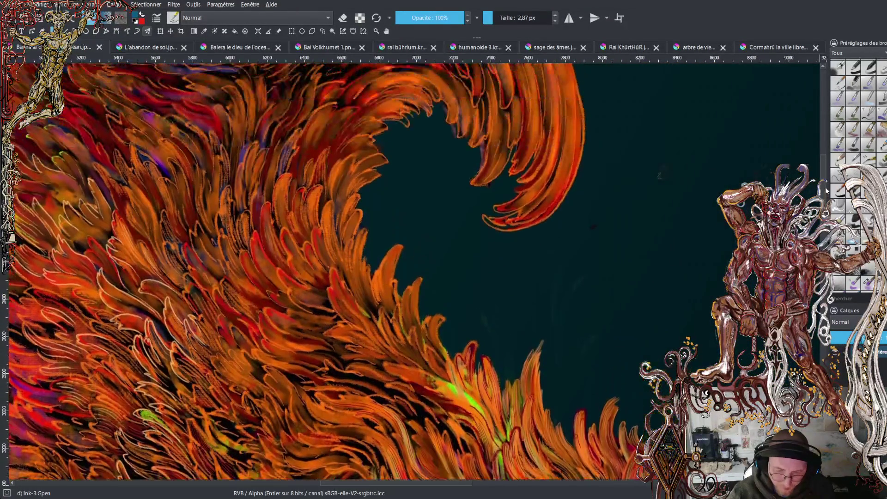
scroll(823, 162, "down", 6)
scroll(823, 162, "down", 12)
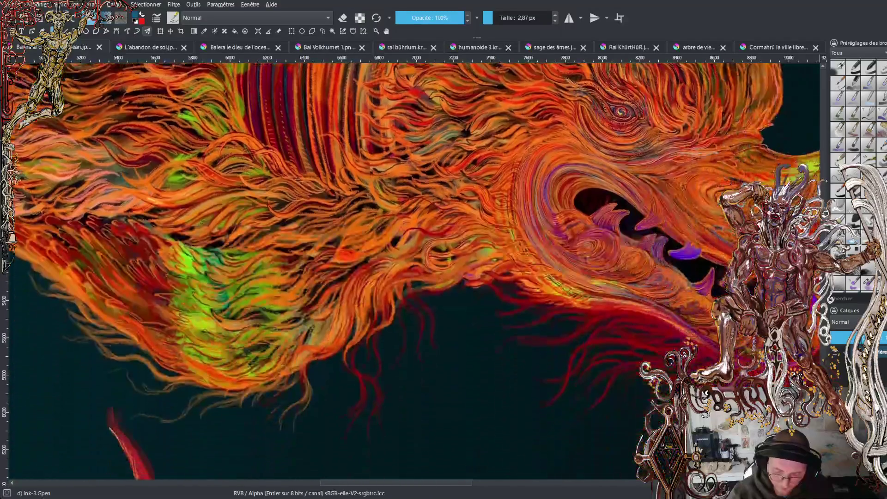
scroll(468, 487, "right", 6)
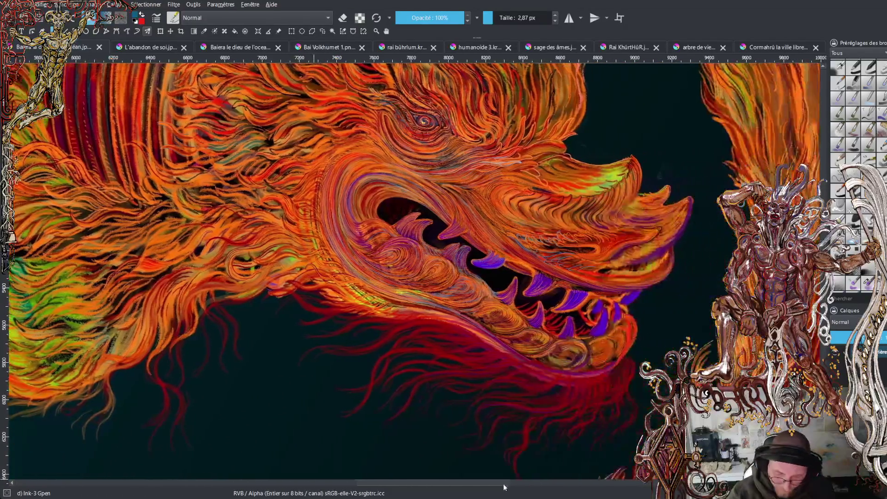
key("plus")
key("plus")
key("plus")
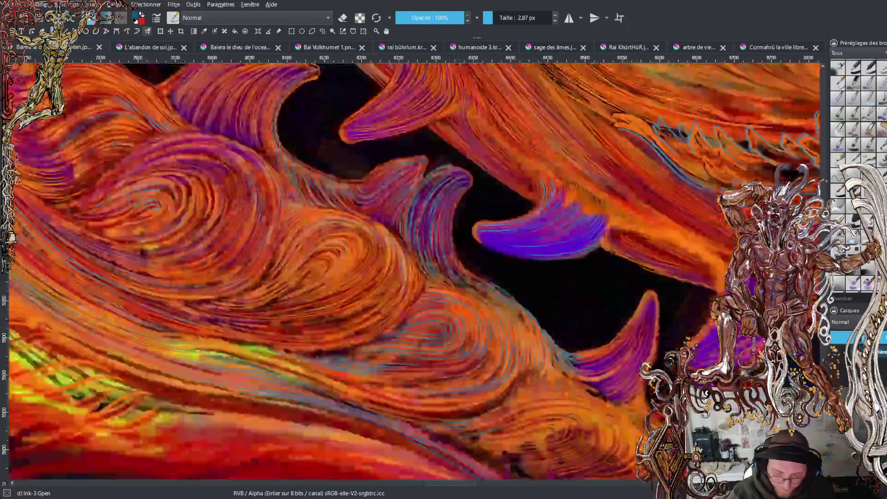
Frame the lower teeth and draw two short blue ink accents beside them.
scroll(416, 270, "up", 3)
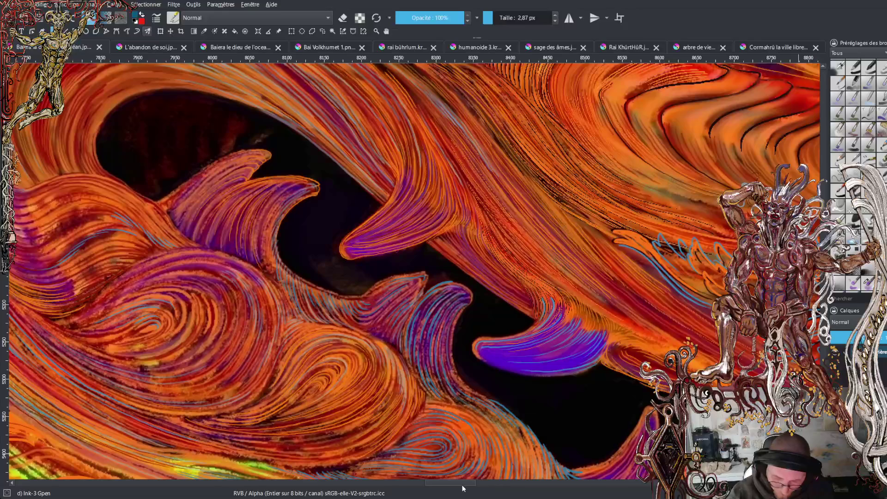
mouse_move(478, 489)
left_mouse_down()
mouse_move(509, 486)
mouse_move(449, 498)
left_mouse_up()
key("minus")
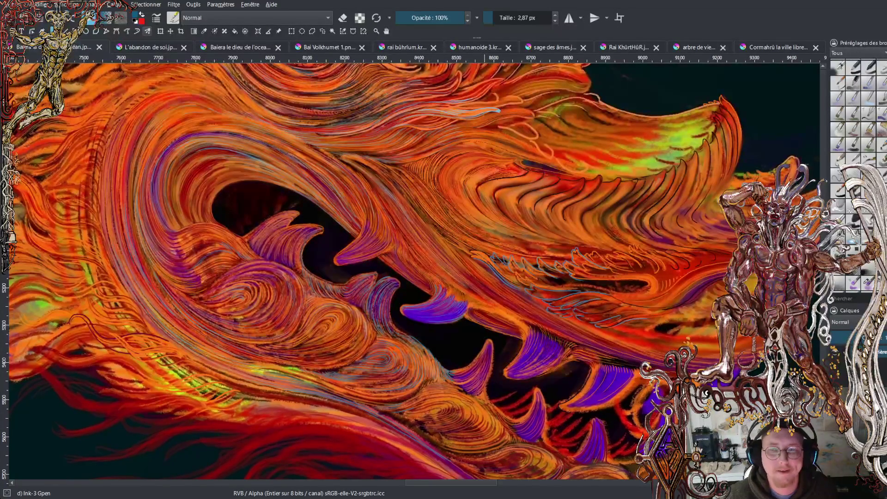
scroll(517, 319, "up", 5)
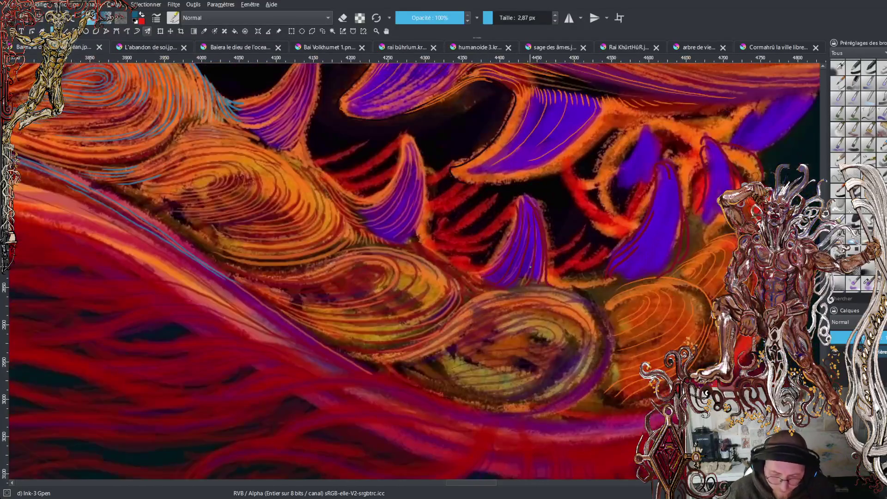
mouse_move(531, 267)
left_mouse_down()
mouse_move(587, 316)
mouse_move(705, 261)
left_mouse_up()
left_click_drag(375, 405, 339, 359)
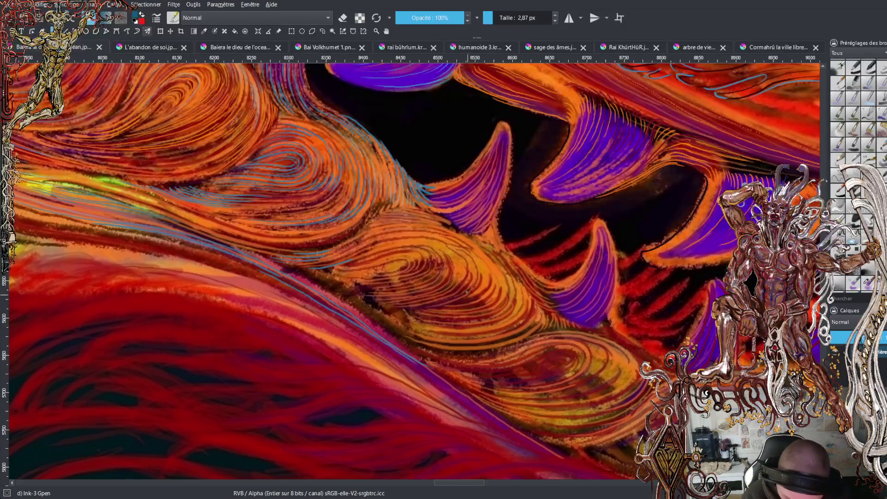
left_click_drag(458, 303, 484, 292)
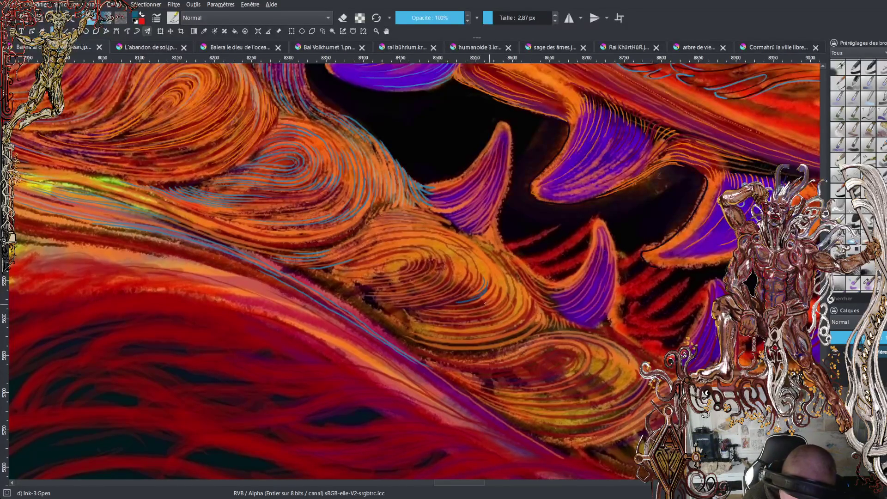
left_click_drag(492, 298, 499, 286)
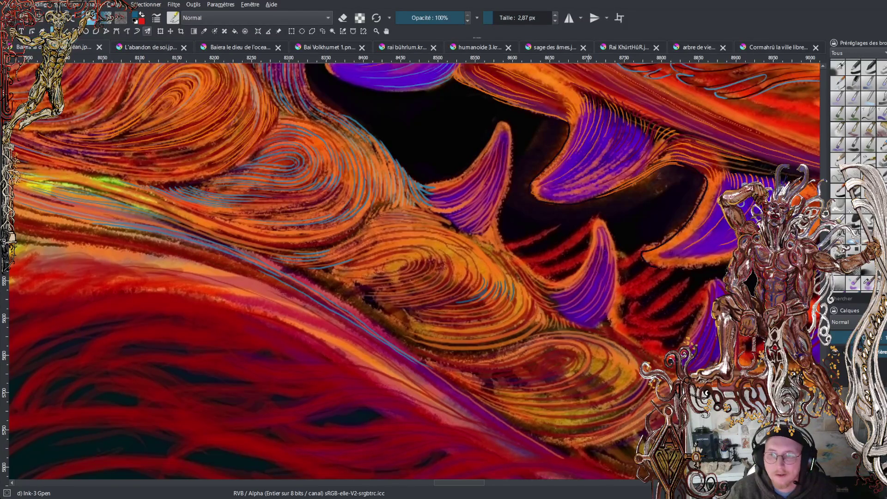
Zoom out to the full canvas and shift the view of the dragon slightly left.
scroll(440, 198, "down", 6)
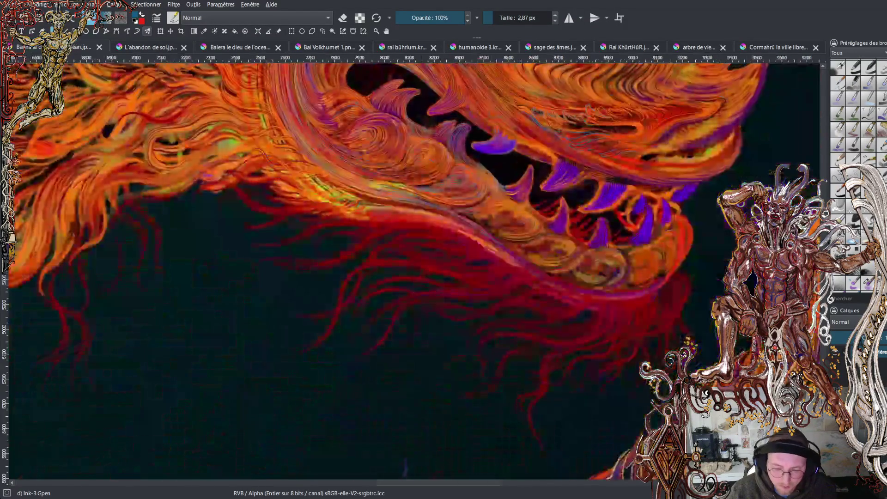
scroll(440, 198, "down", 4)
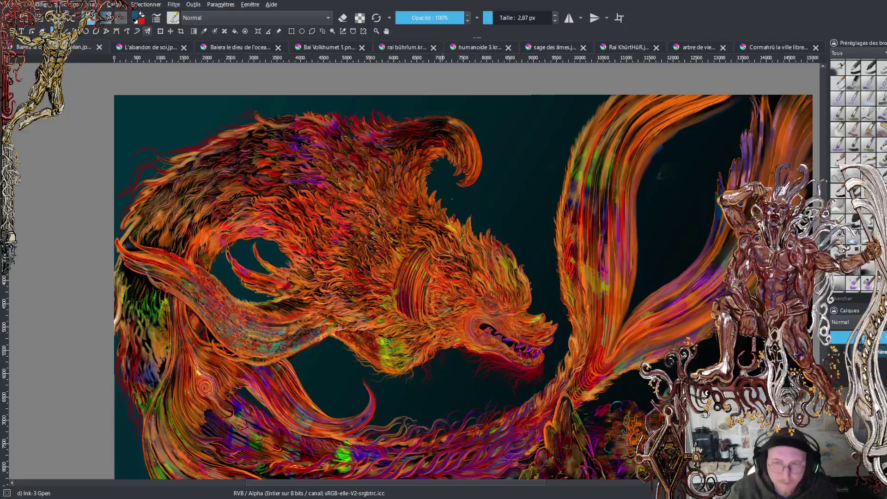
left_click_drag(470, 206, 439, 170)
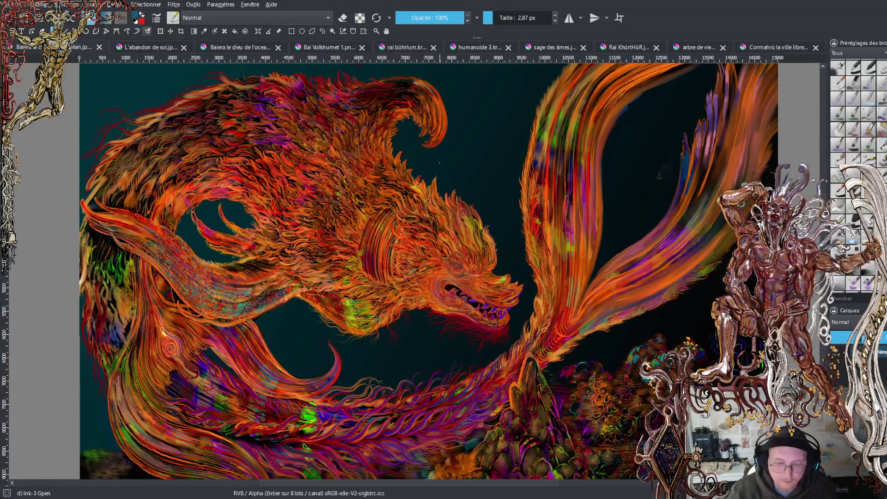
Zoom in close on the dragon's eye with its blue yin-yang pupil.
scroll(440, 163, "up", 4)
scroll(498, 277, "up", 4)
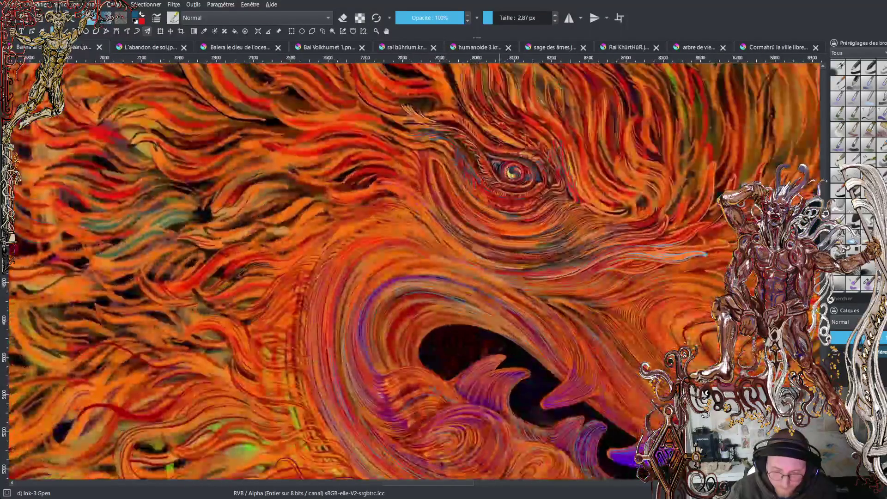
scroll(520, 151, "up", 2)
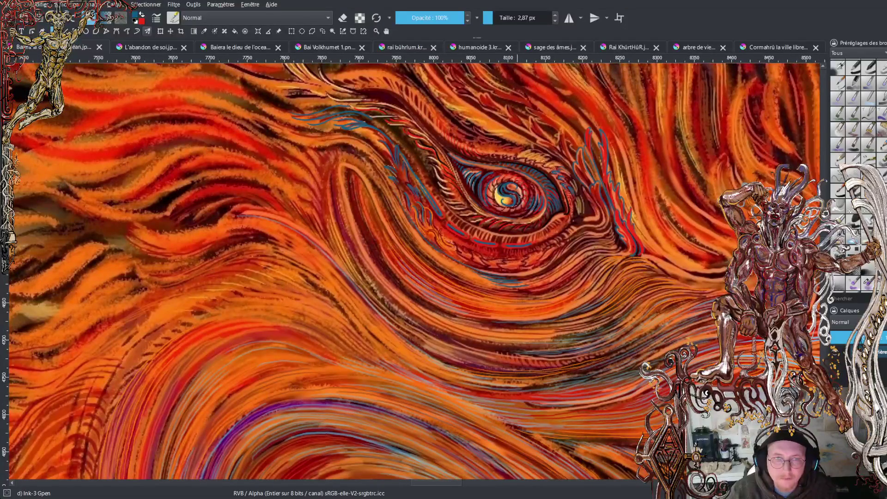
scroll(521, 158, "up", 4)
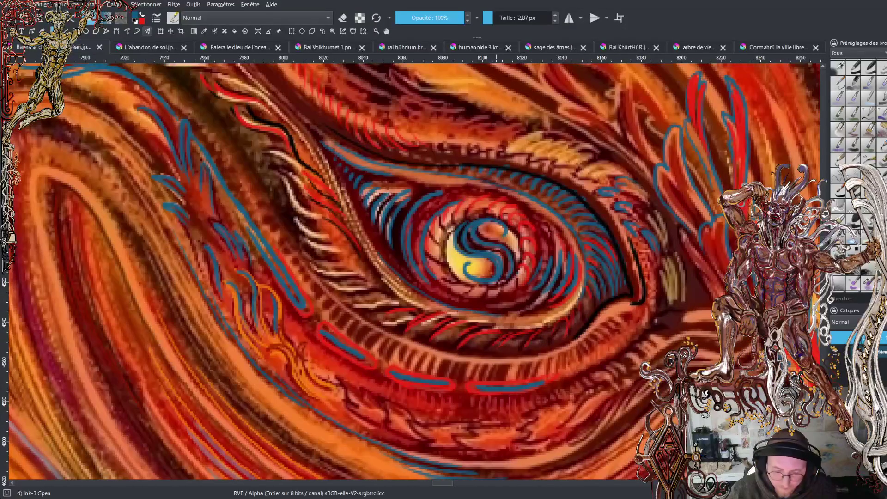